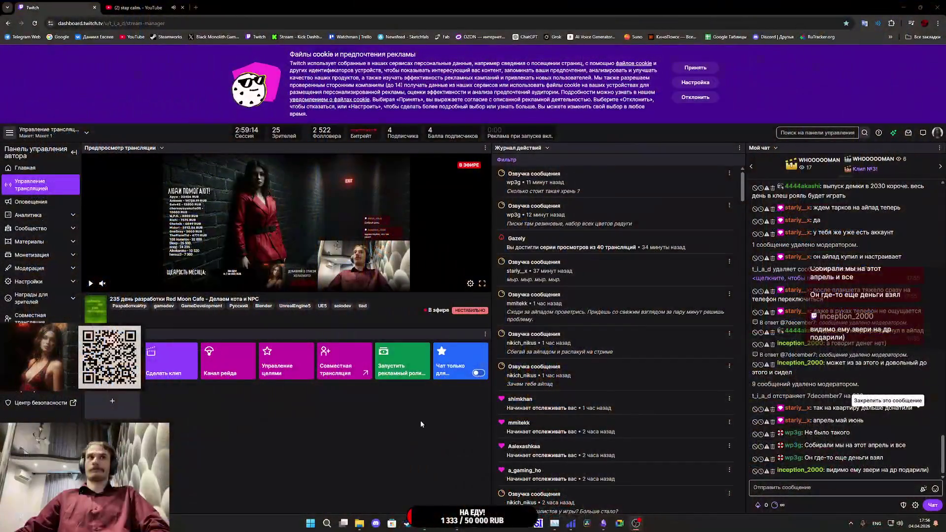
Step: Switch from the Obsidian weekly plan note to the CafeGame Unreal Editor window
mouse_move(640, 526)
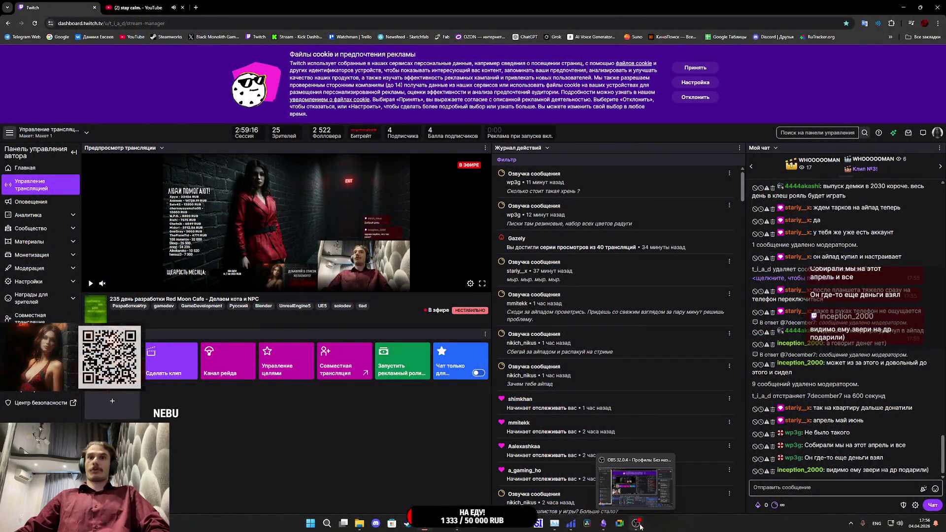
click(603, 524)
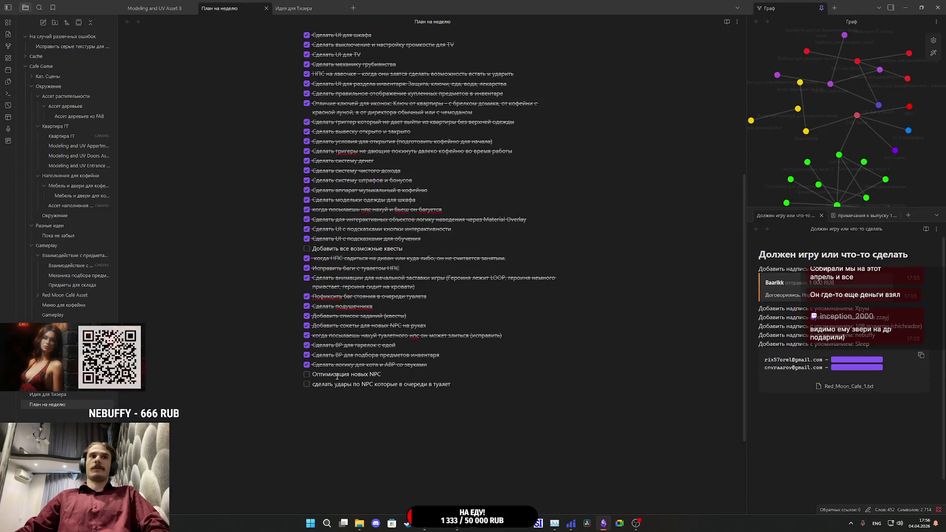
mouse_move(460, 528)
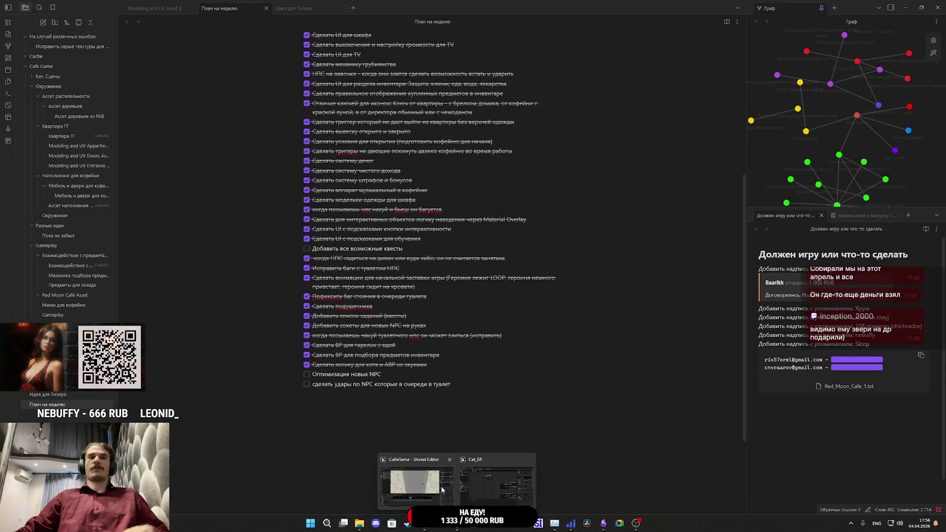
click(442, 489)
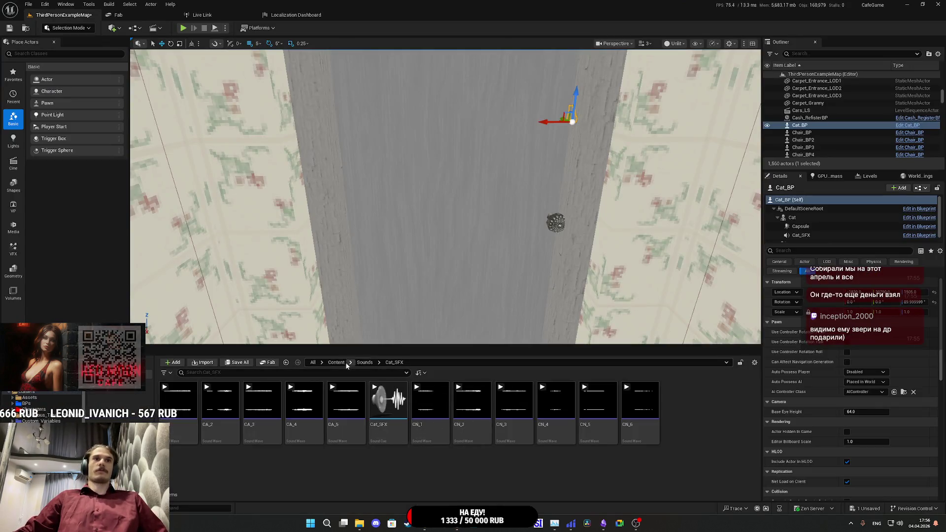
Step: Browse the Content Browser to Characters > GL_Man > NewMale > Mesh
click(336, 362)
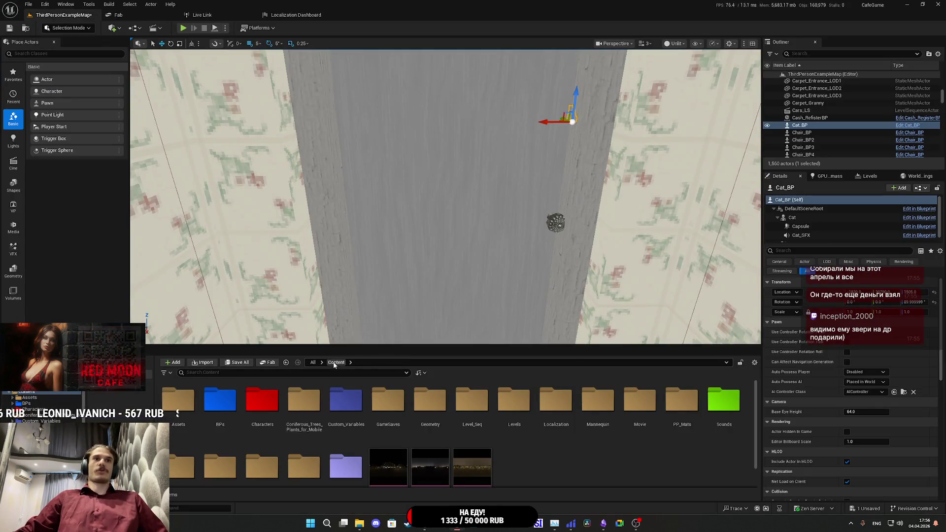
double_click(262, 401)
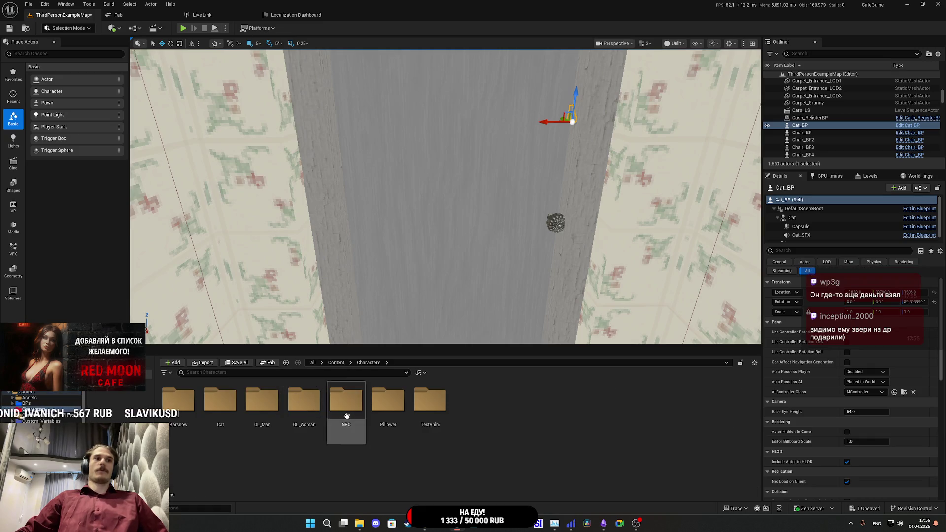
double_click(262, 400)
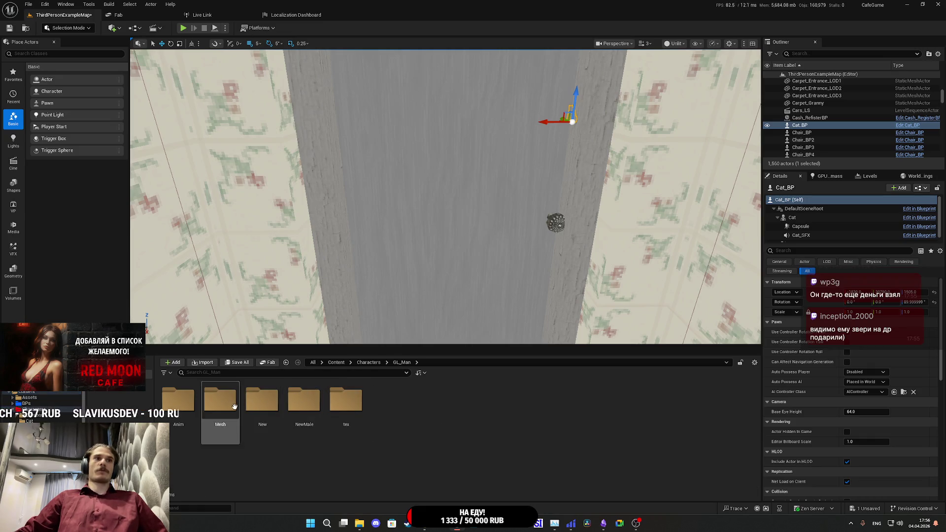
key(alt+Left)
double_click(275, 418)
click(295, 416)
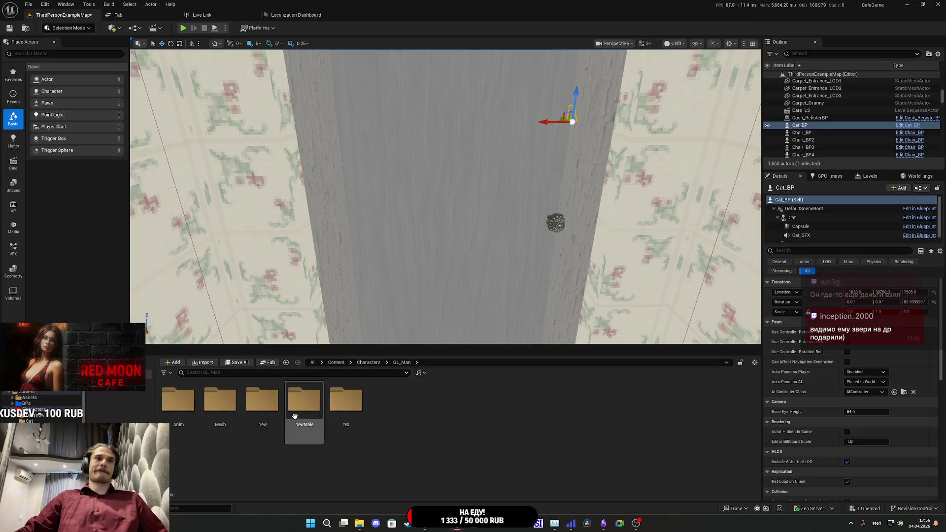
double_click(221, 402)
Step: Drag Male_LODSet onto the Characters breadcrumb to move it there
click(307, 409)
right_click(308, 410)
click(309, 418)
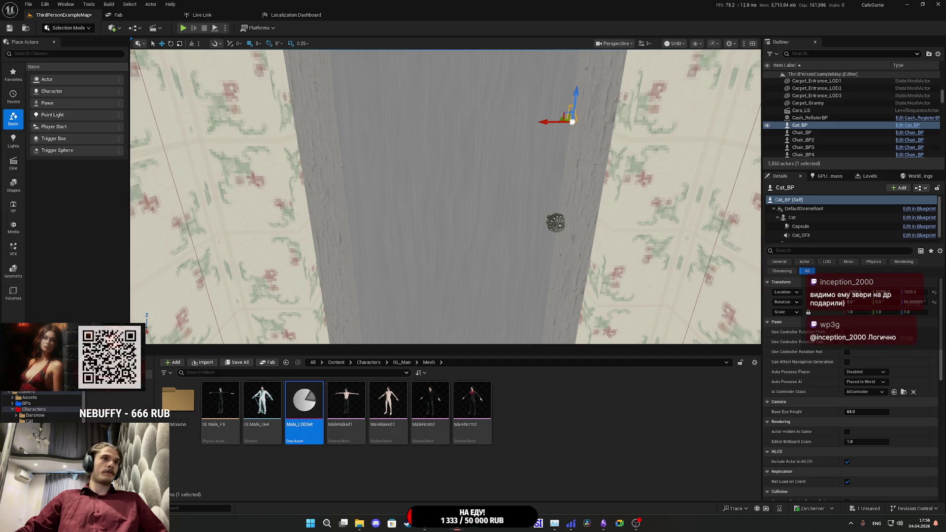
drag(304, 408, 33, 409)
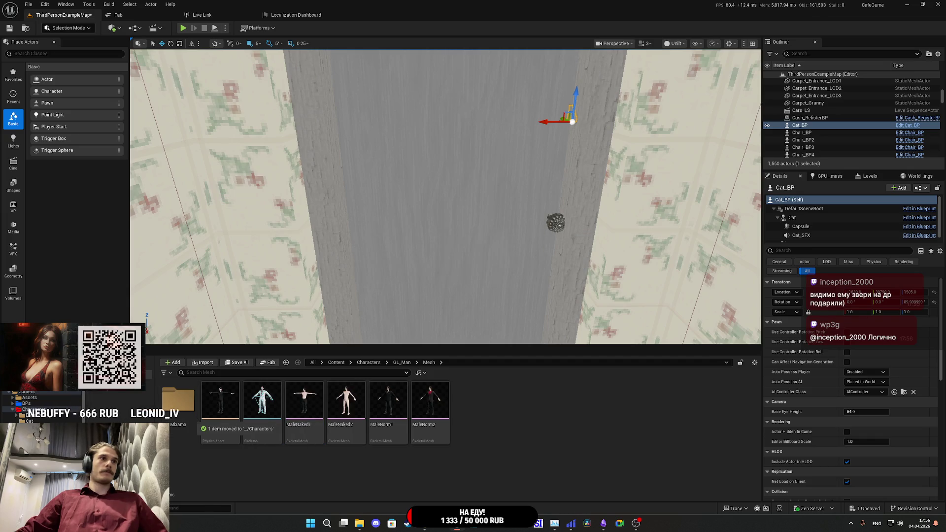
click(33, 409)
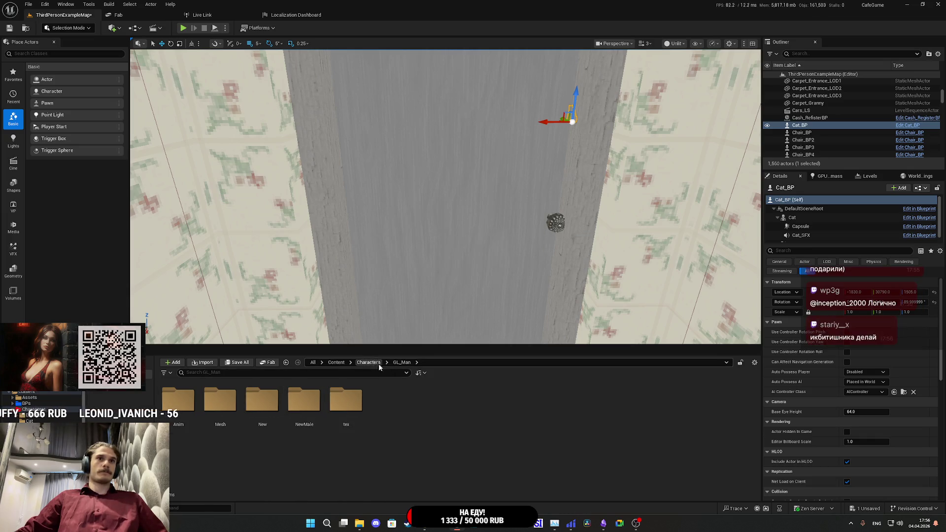
Step: Rename Male_LODSet to Characters_LODSet and save all content, including ThirdPersonExampleMap
click(472, 402)
key(F2)
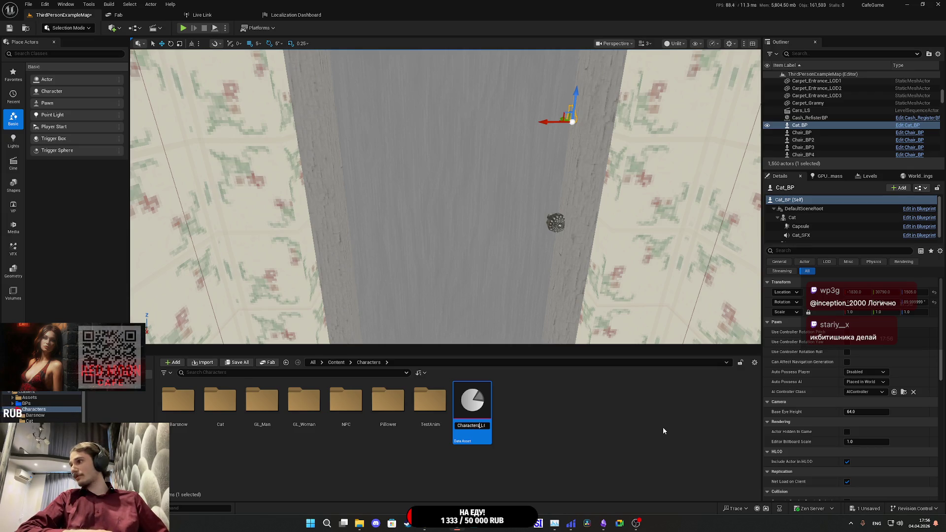
key(Return)
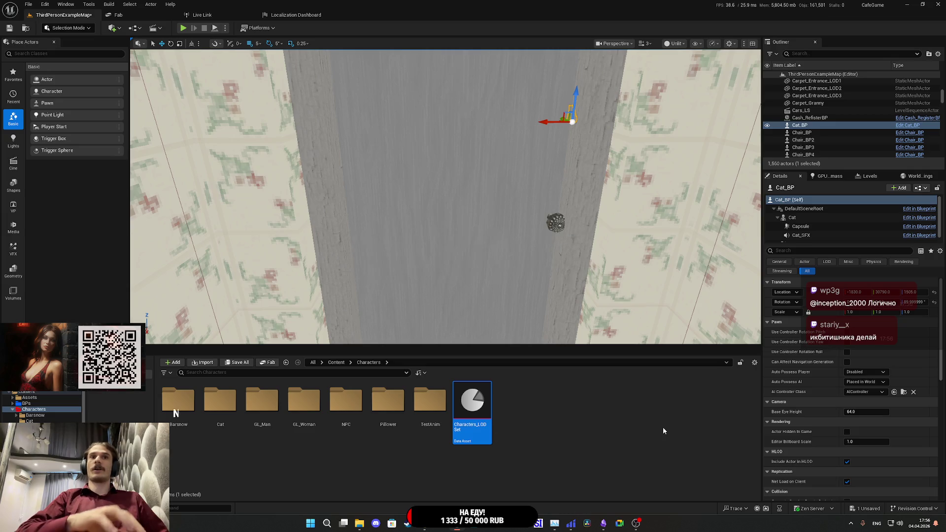
click(475, 425)
key(End)
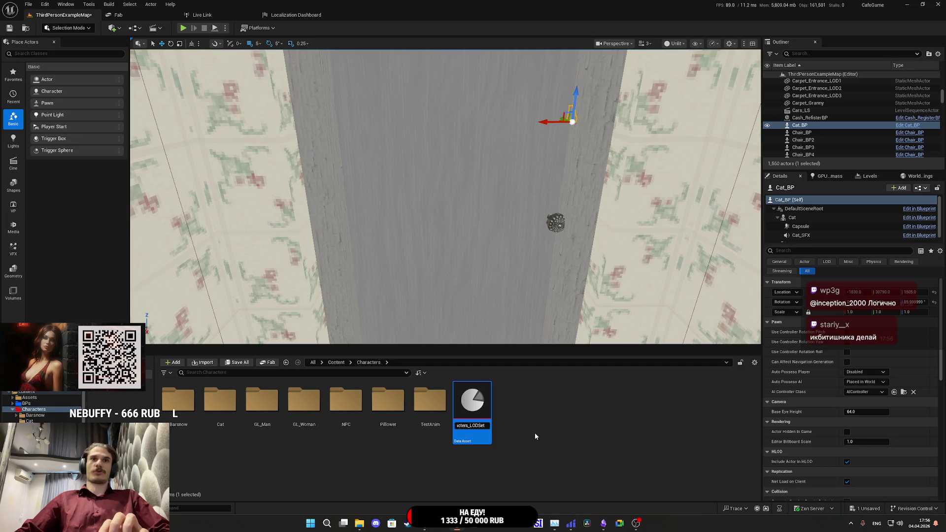
click(535, 436)
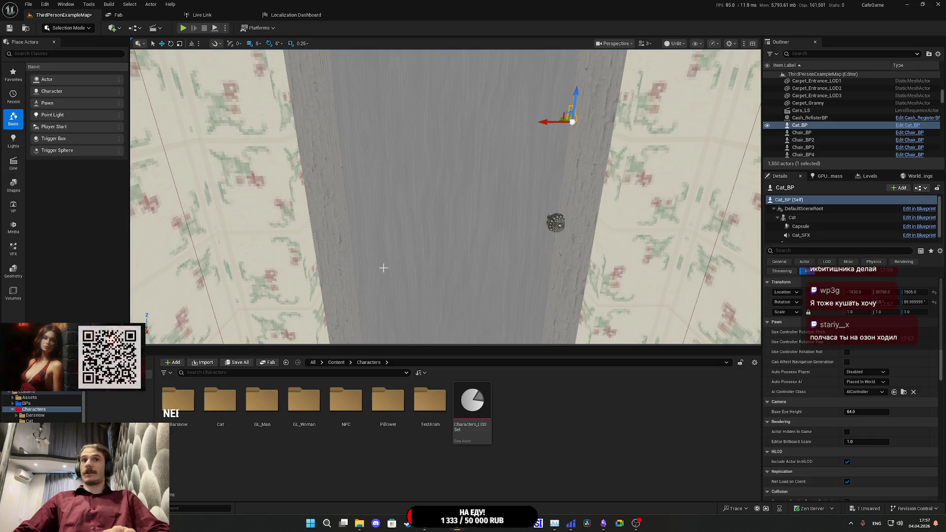
click(241, 363)
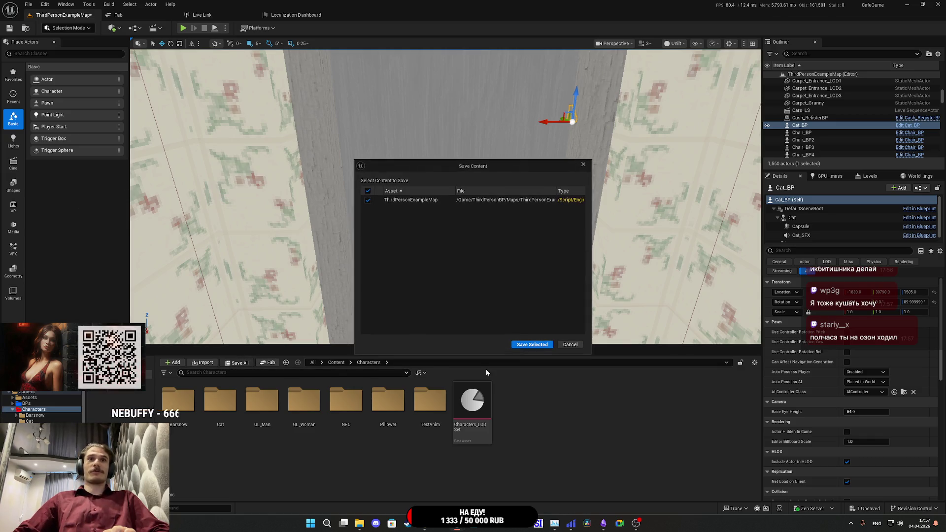
click(540, 347)
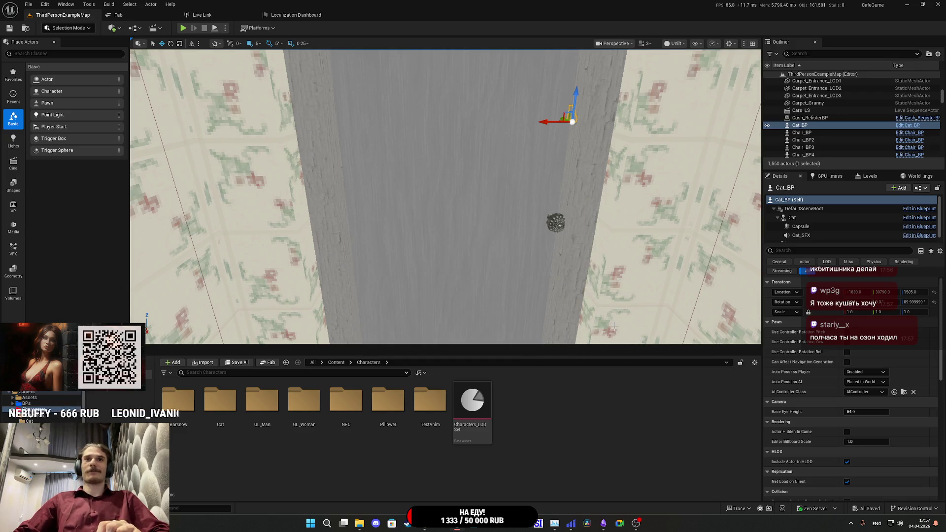
Step: Open Characters_LODSet in a maximized editor to inspect it, then close it
double_click(469, 401)
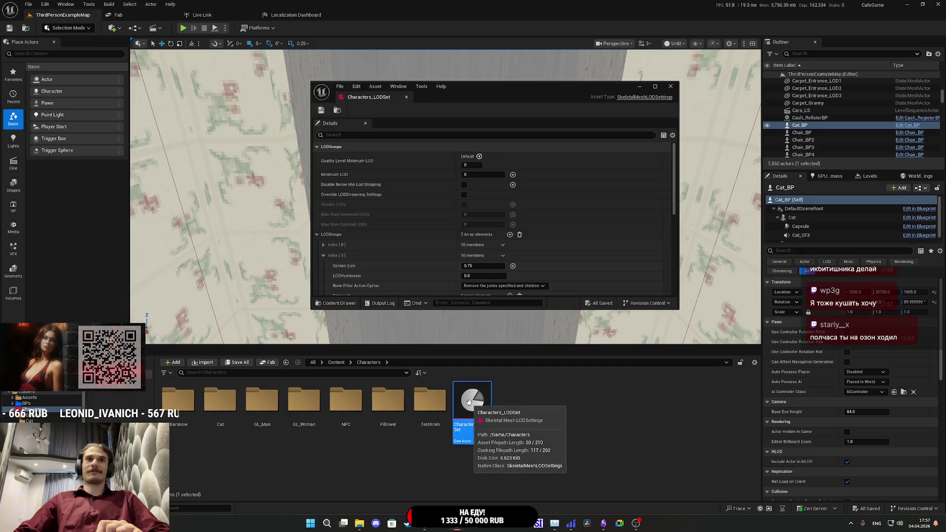
double_click(472, 88)
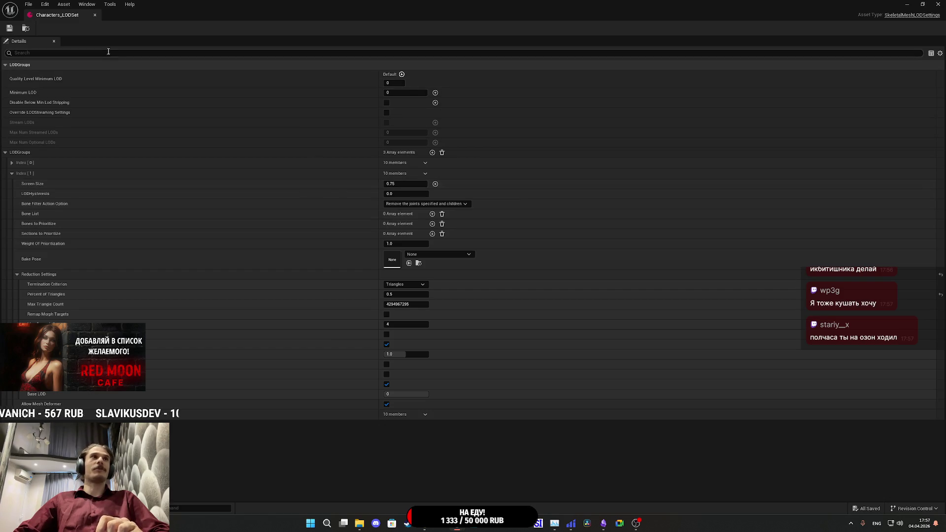
middle_click(59, 21)
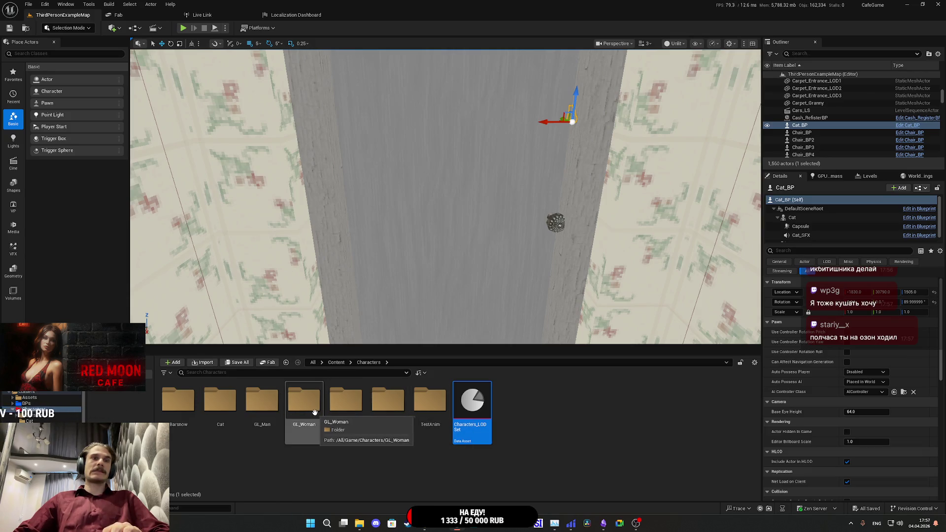
Step: Open Male_BShirt from GL_Man > NewMale in the Skeletal Mesh Editor
double_click(263, 400)
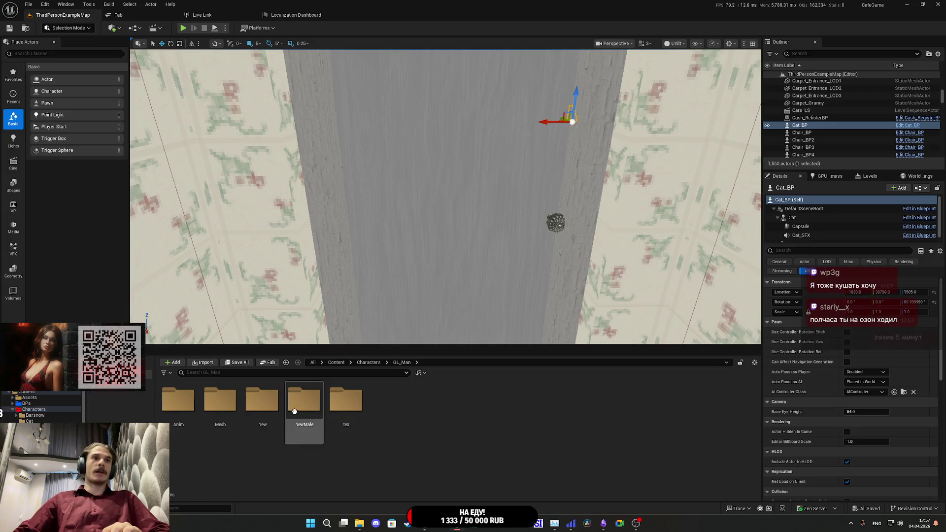
double_click(296, 403)
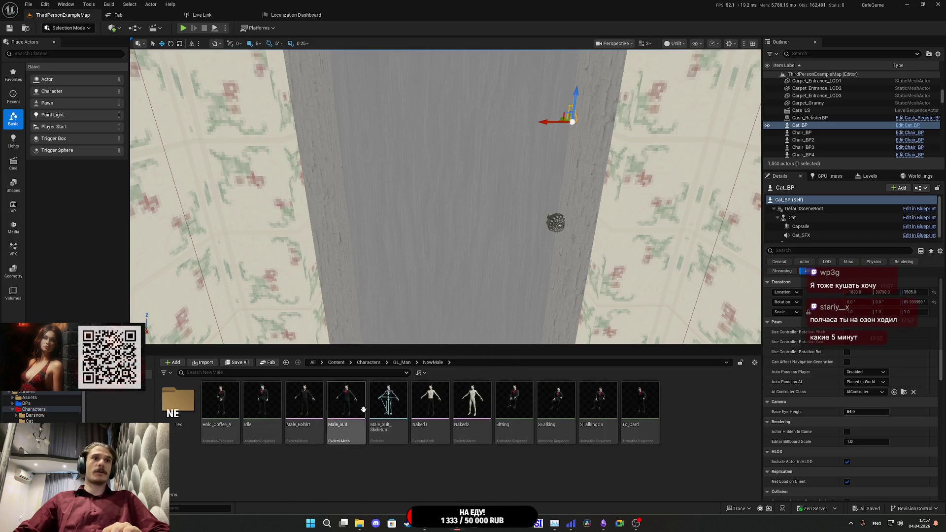
double_click(295, 404)
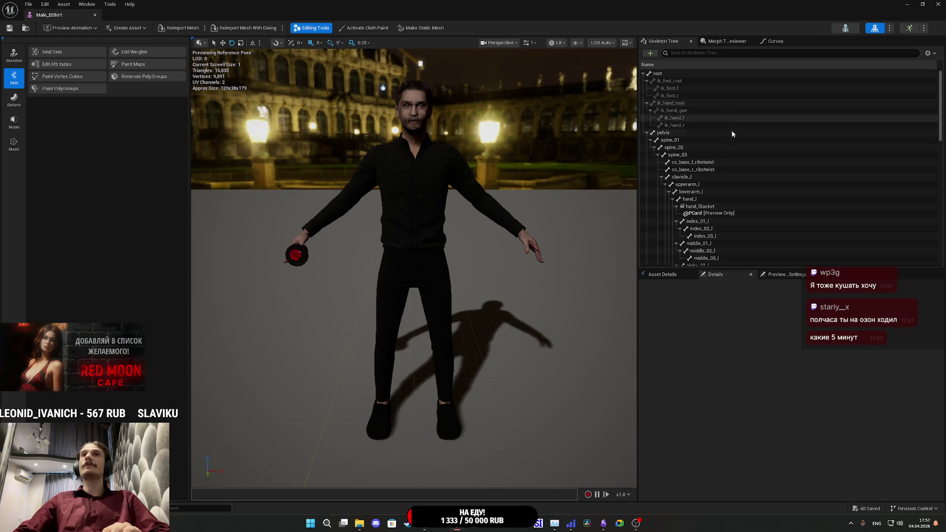
Step: Show Asset Details, check the preview LOD list, and enable custom LOD selection
click(661, 275)
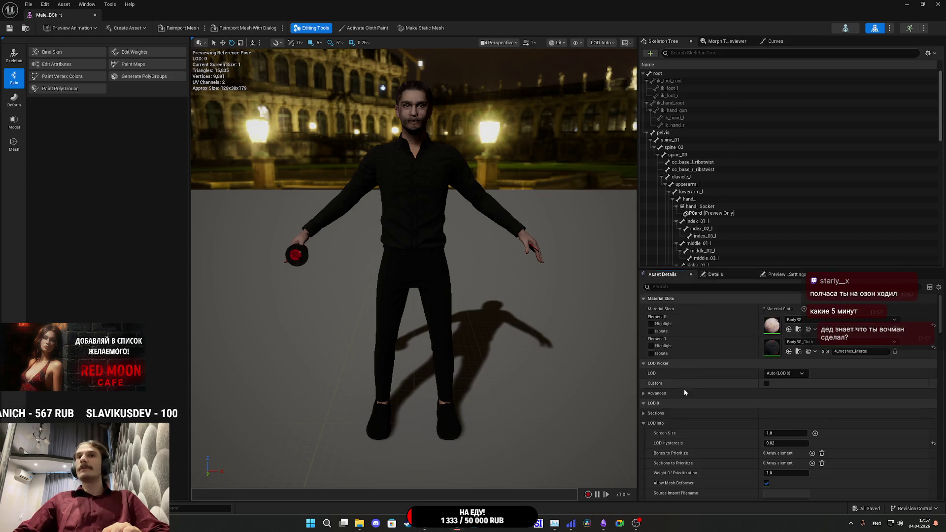
click(602, 43)
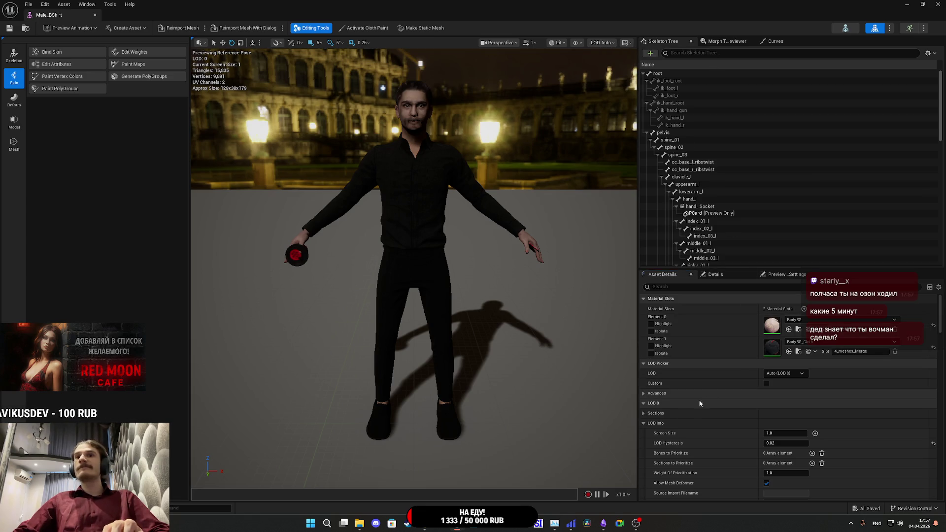
scroll(673, 418, down, 1)
scroll(673, 419, down, 7)
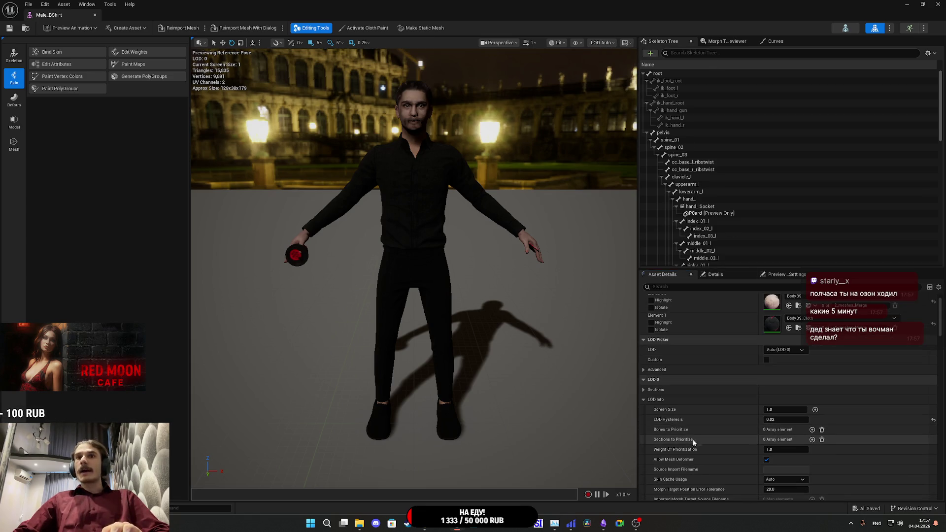
scroll(689, 389, up, 7)
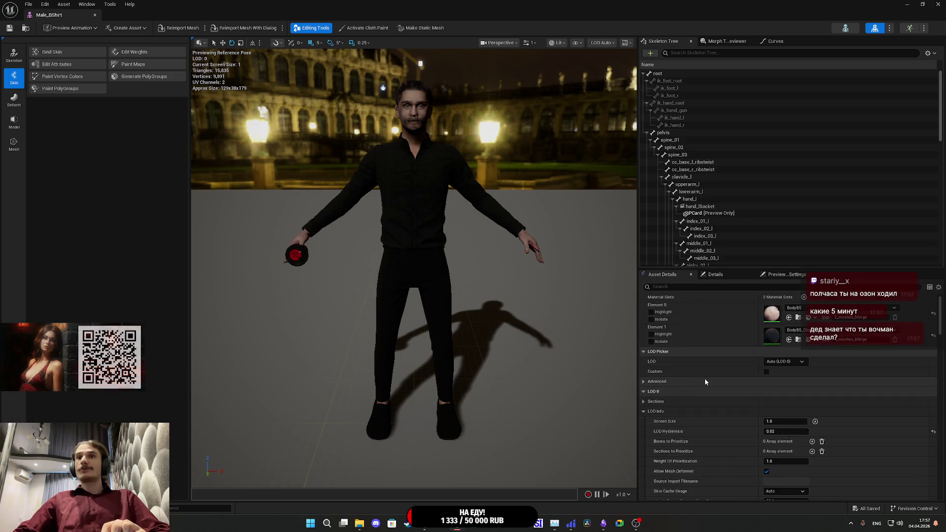
click(646, 381)
click(766, 372)
scroll(716, 388, down, 20)
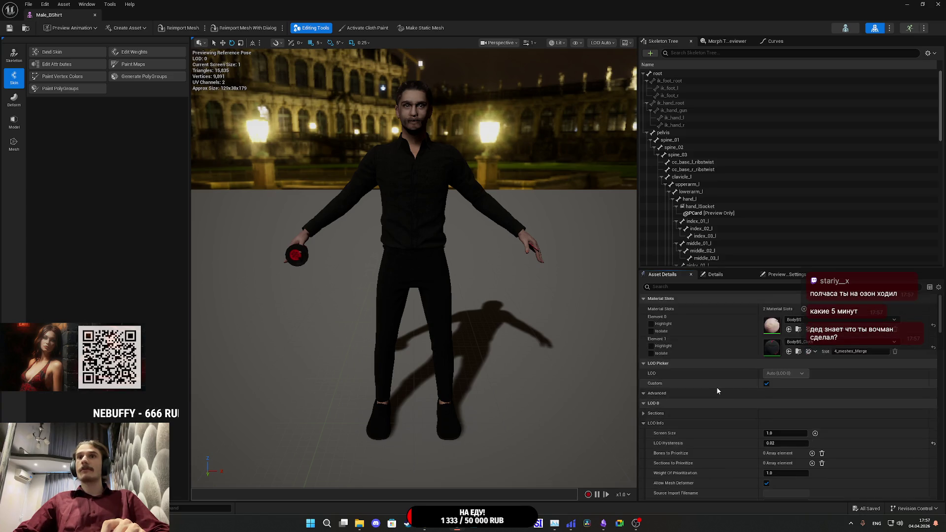
scroll(723, 387, down, 15)
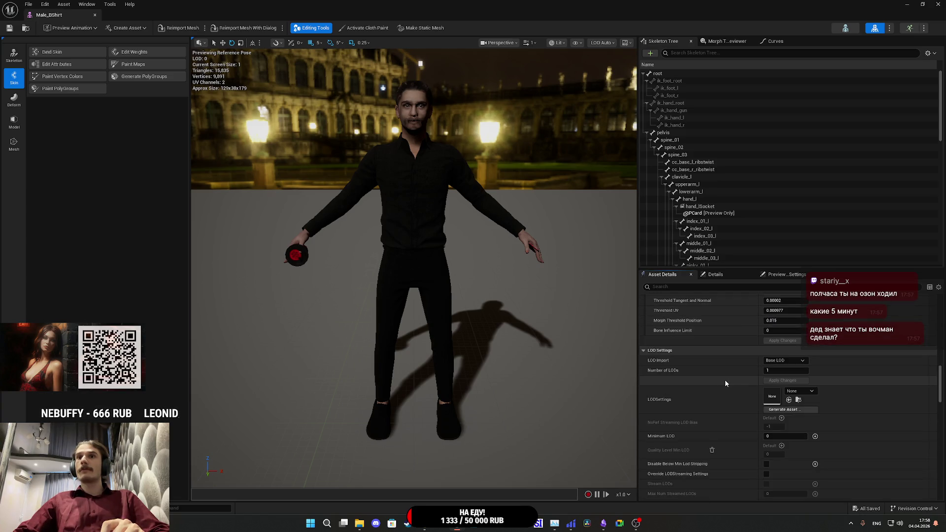
Step: Assign Characters_LODSet as the LOD settings, cancel Generate Asset, and minimize the mesh editor
click(798, 392)
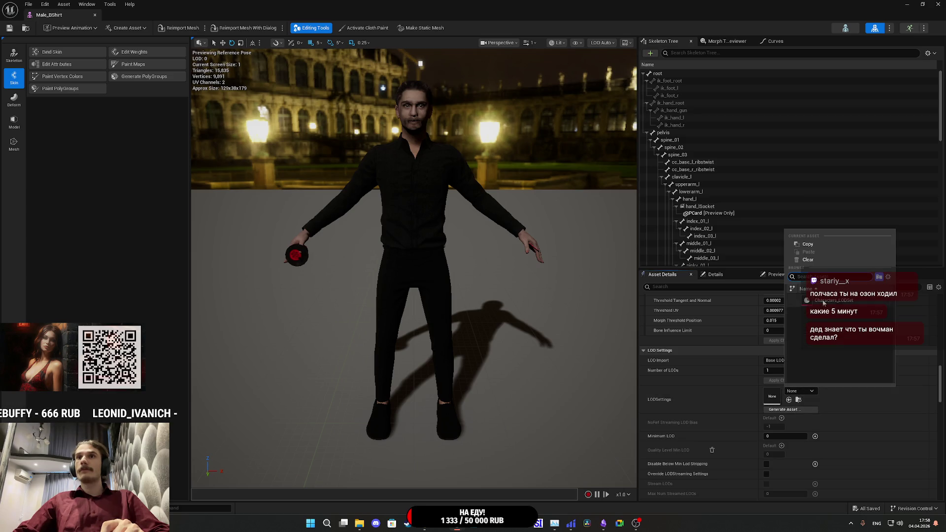
click(794, 300)
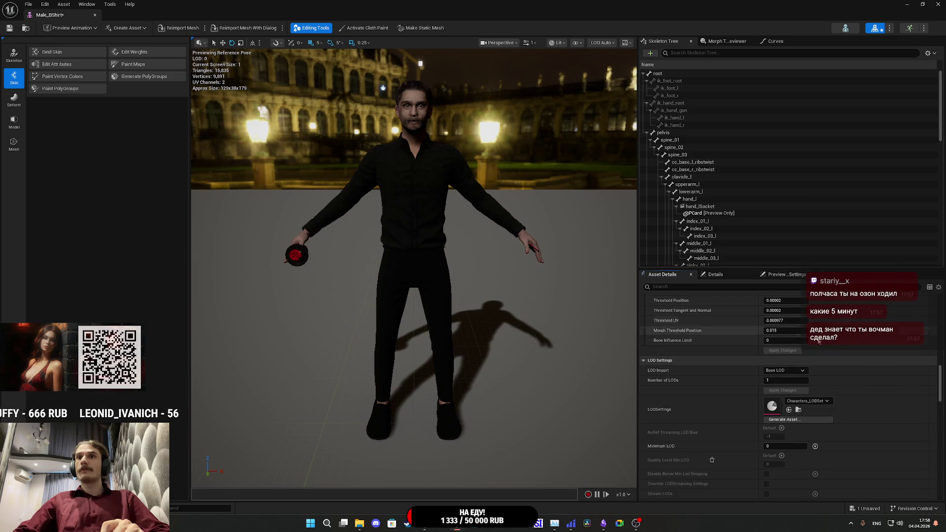
click(793, 421)
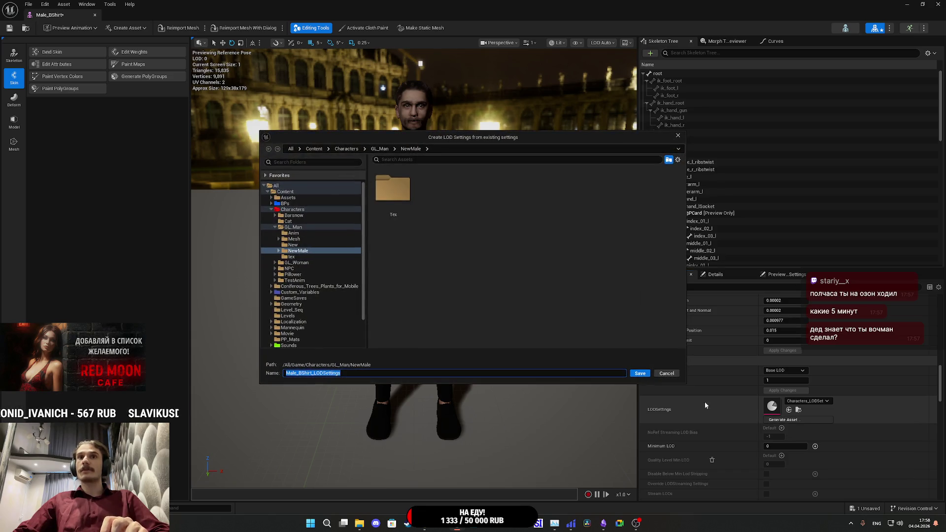
click(665, 374)
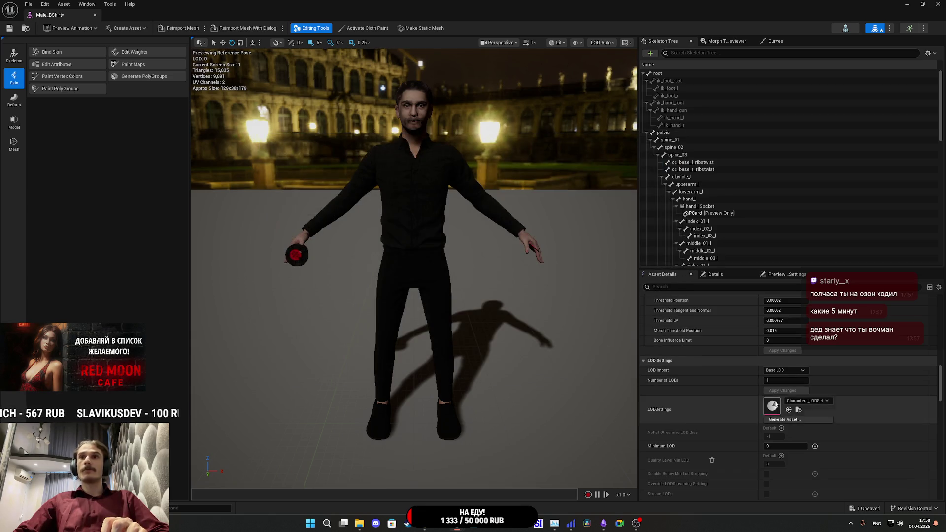
scroll(741, 407, down, 2)
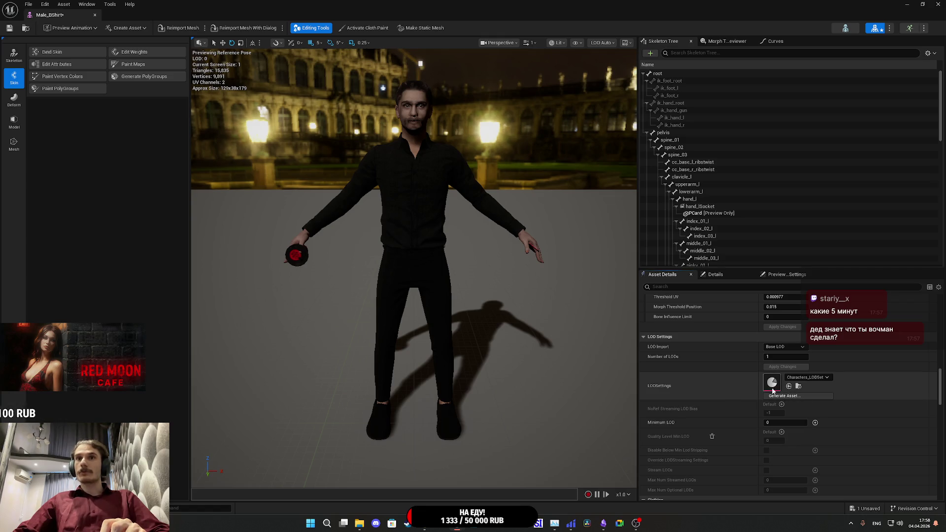
scroll(756, 396, down, 2)
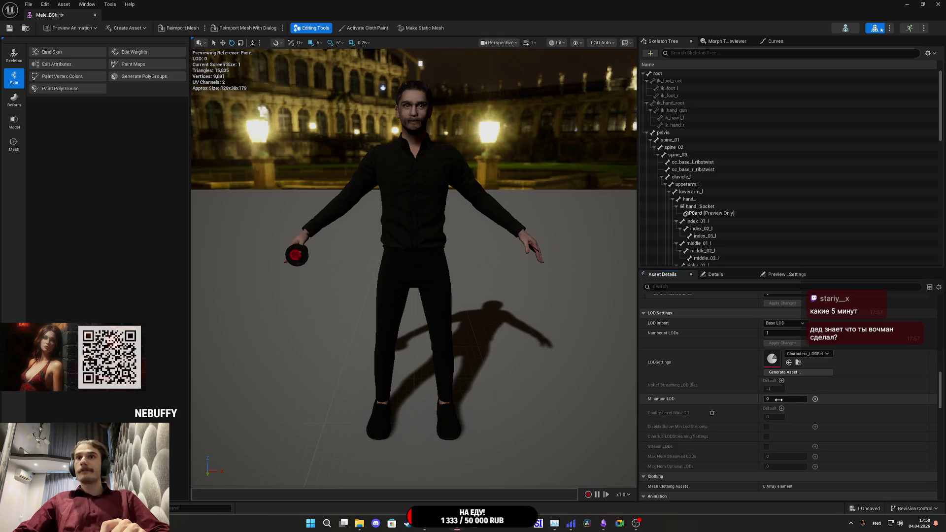
key(w)
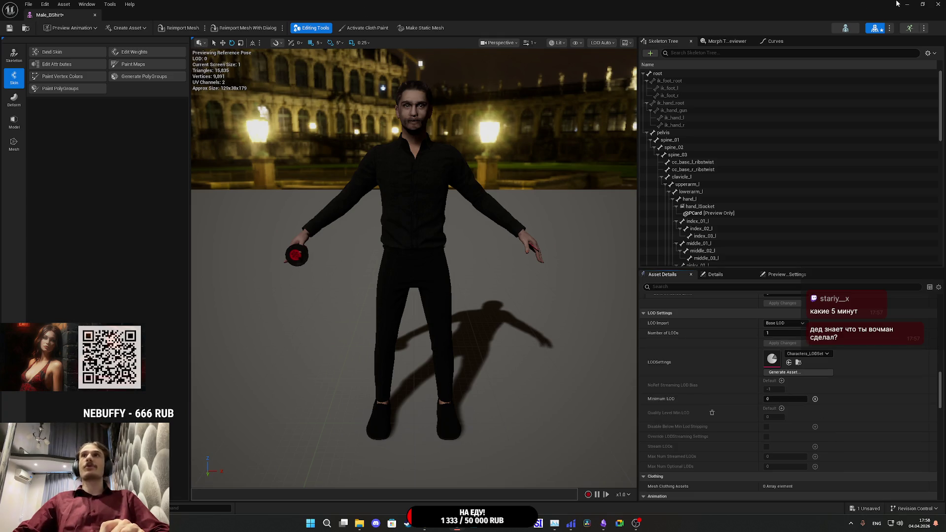
click(906, 4)
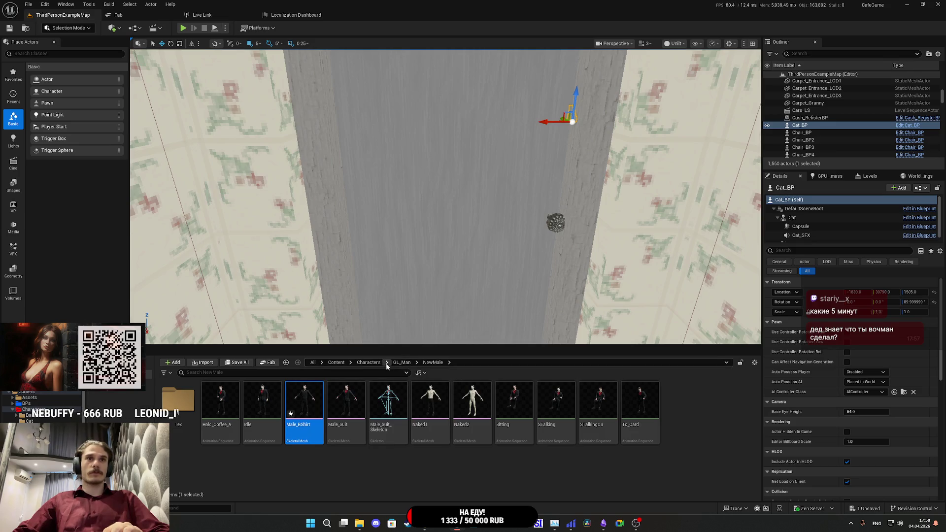
Step: Review Characters_LODSet's LOD groups 0–2 at screen sizes 1.0, 0.75 and 0.3, then close it
click(368, 362)
double_click(472, 402)
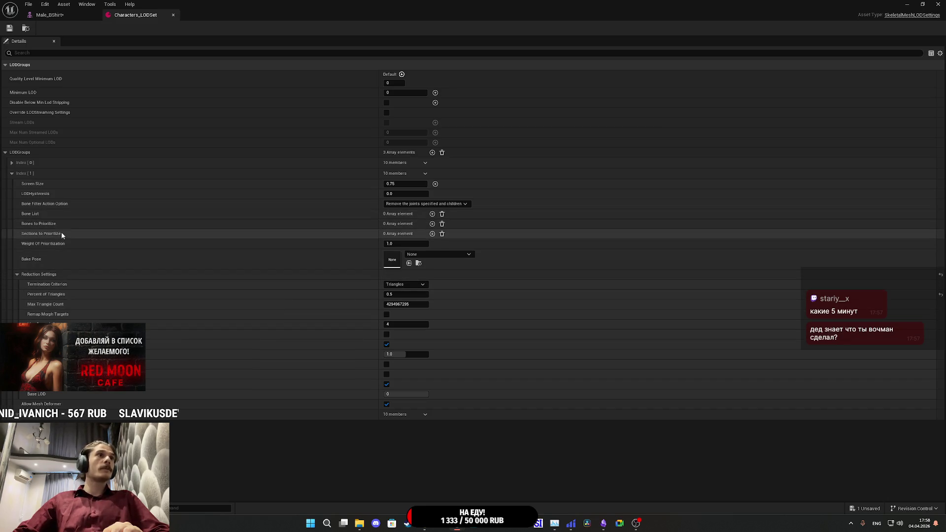
click(9, 155)
shift+click(10, 154)
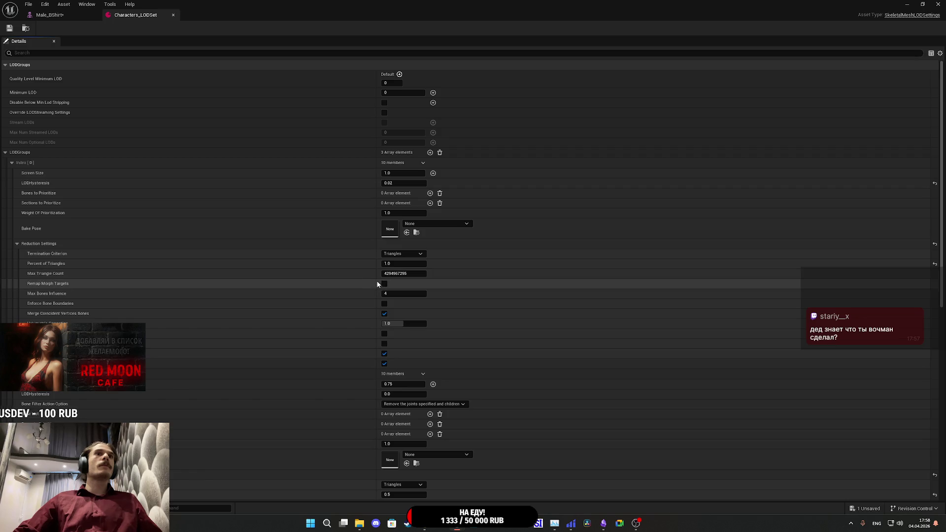
scroll(368, 306, down, 3)
scroll(363, 355, down, 6)
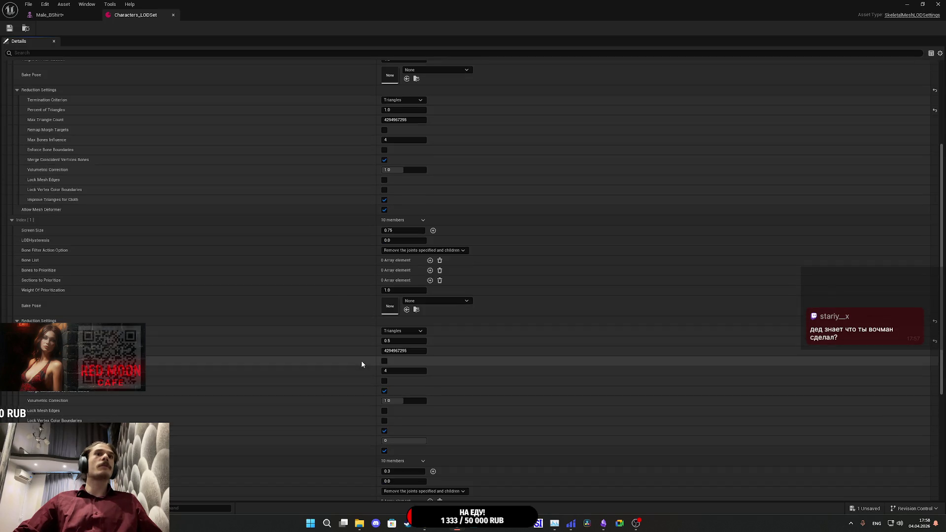
scroll(190, 354, down, 9)
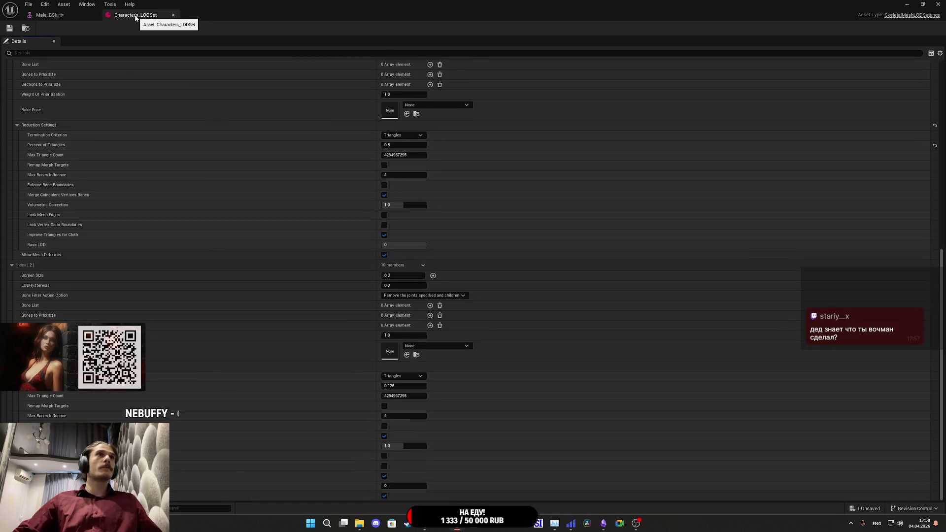
click(173, 14)
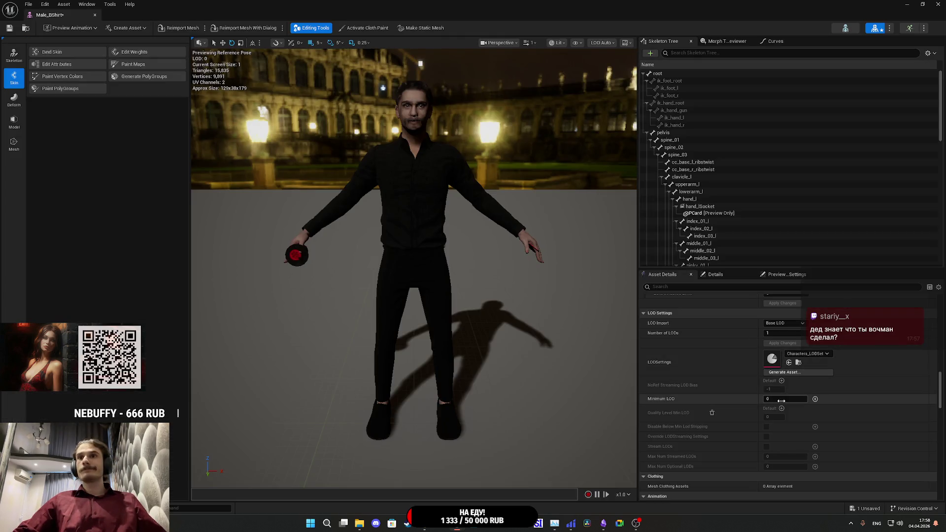
Step: Try Minimum LOD values 1 and 2 on the Male_BShirt mesh
text(1)
key(Return)
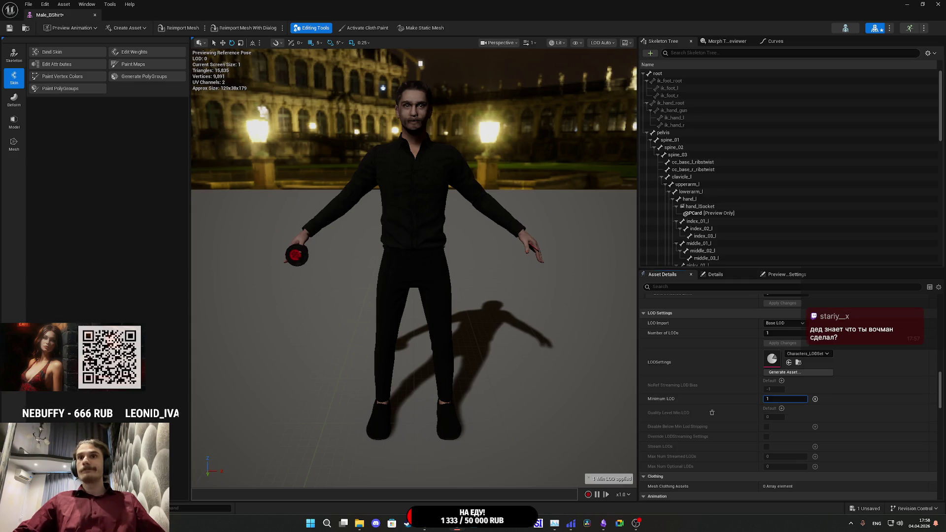
text(2)
key(Return)
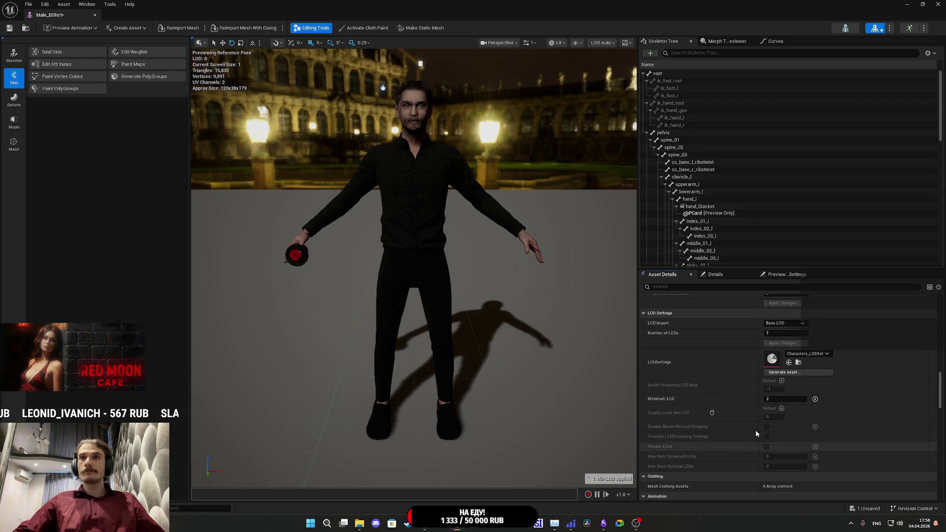
Step: Add then remove a Windows Minimum LOD override, and save the mesh
click(815, 399)
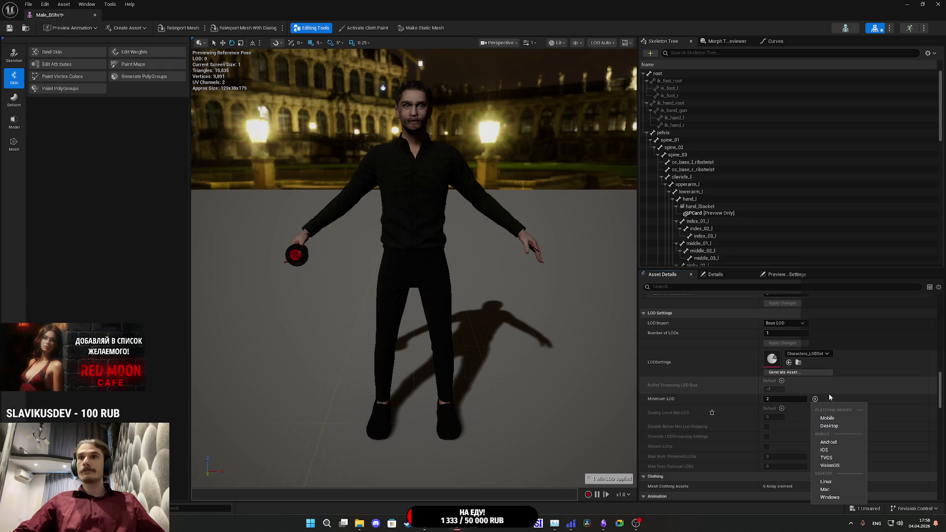
click(823, 394)
click(816, 399)
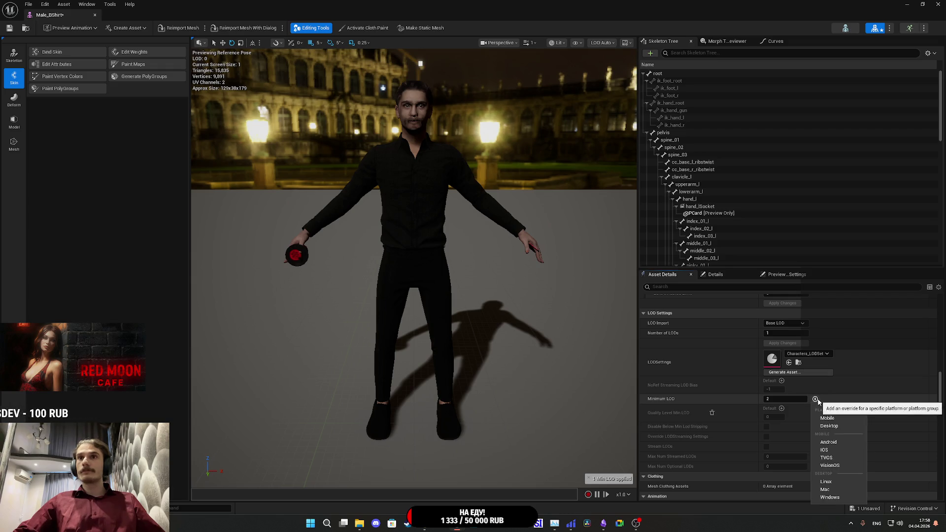
click(844, 499)
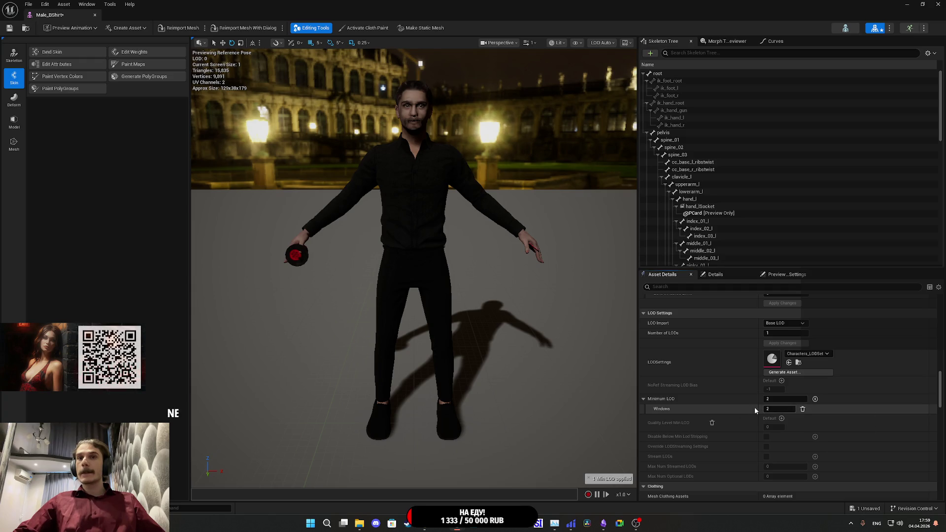
click(803, 410)
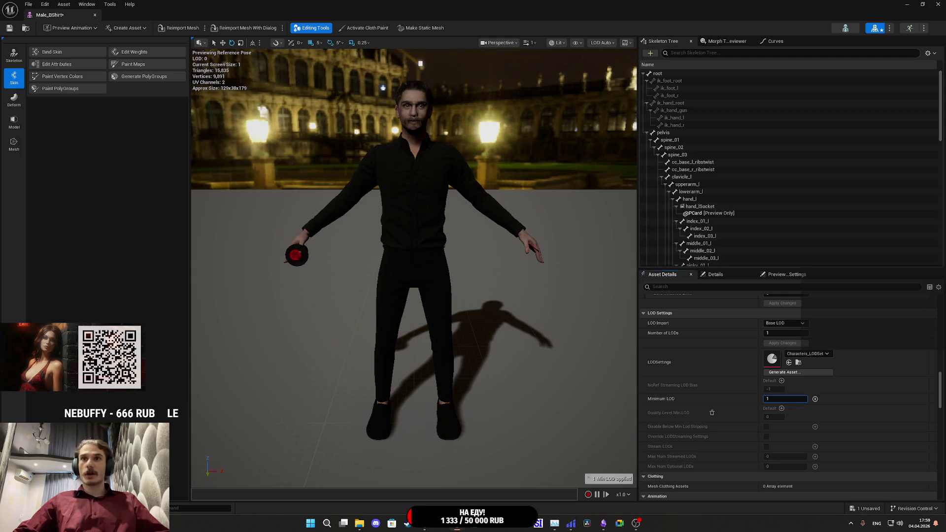
click(10, 28)
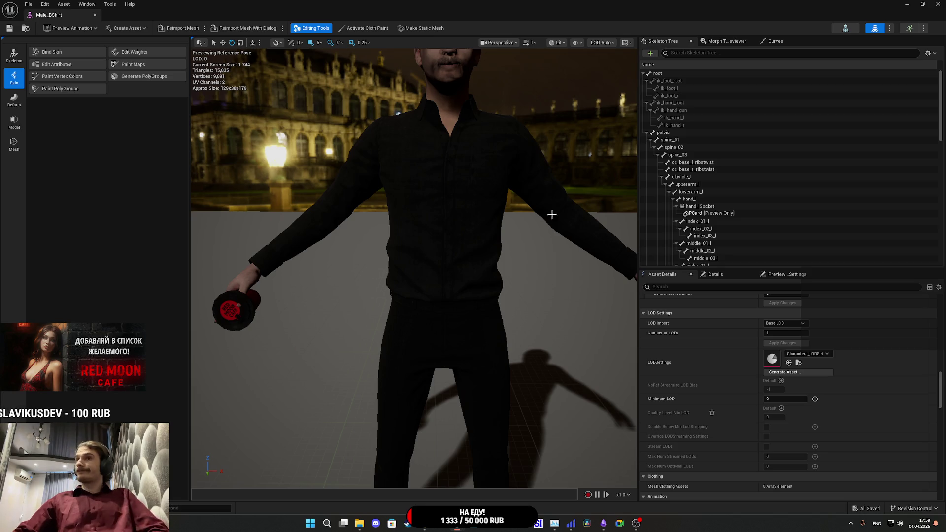
Step: Set Number of LODs to 2, then zoom out and orbit to watch triangles drop from 15,835 to 1,579
scroll(718, 374, up, 3)
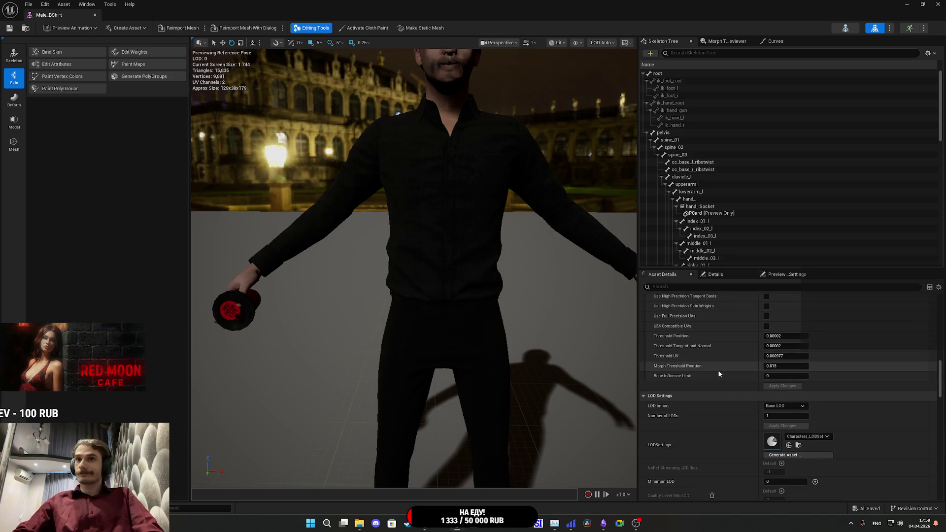
click(786, 416)
text(2)
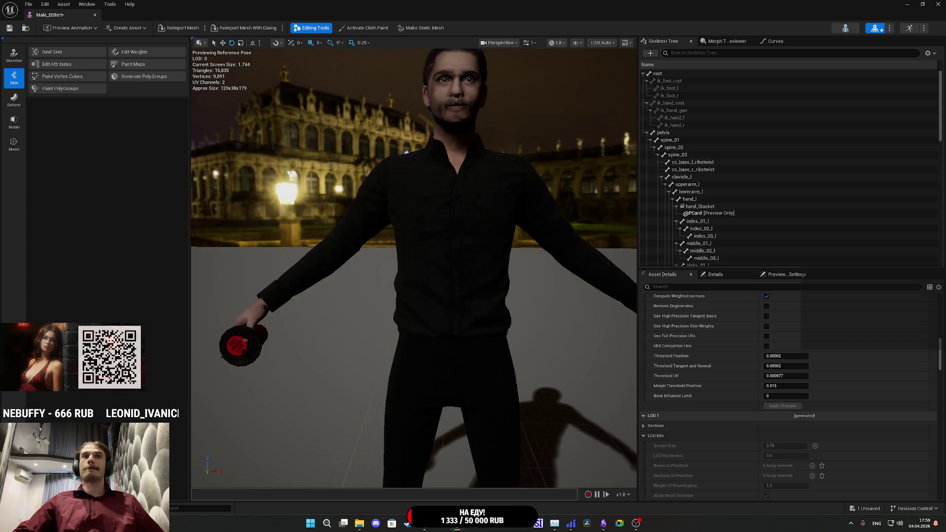
scroll(463, 266, down, 10)
scroll(462, 266, up, 8)
scroll(462, 266, down, 10)
scroll(414, 266, down, 6)
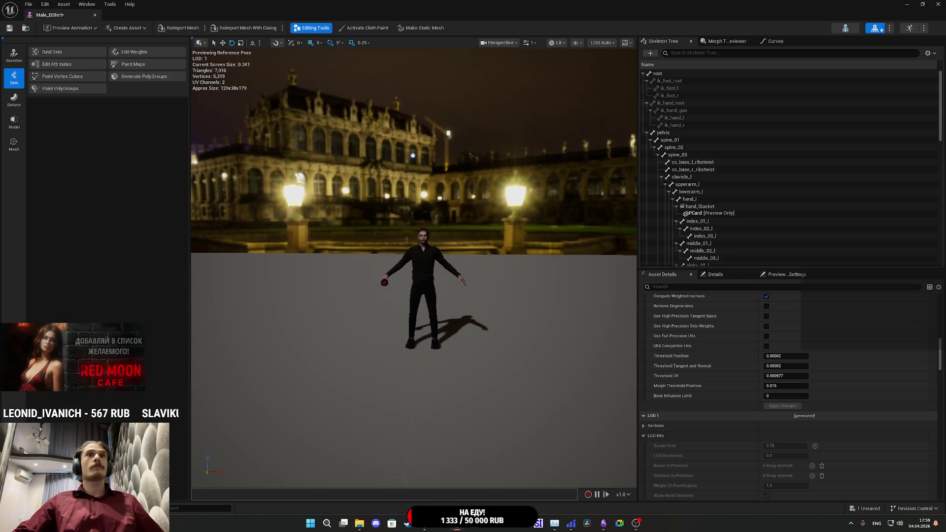
scroll(414, 267, up, 2)
mouse_move(414, 266)
mouse_down()
mouse_move(316, 266)
mouse_move(305, 283)
mouse_move(296, 280)
mouse_move(335, 269)
mouse_up()
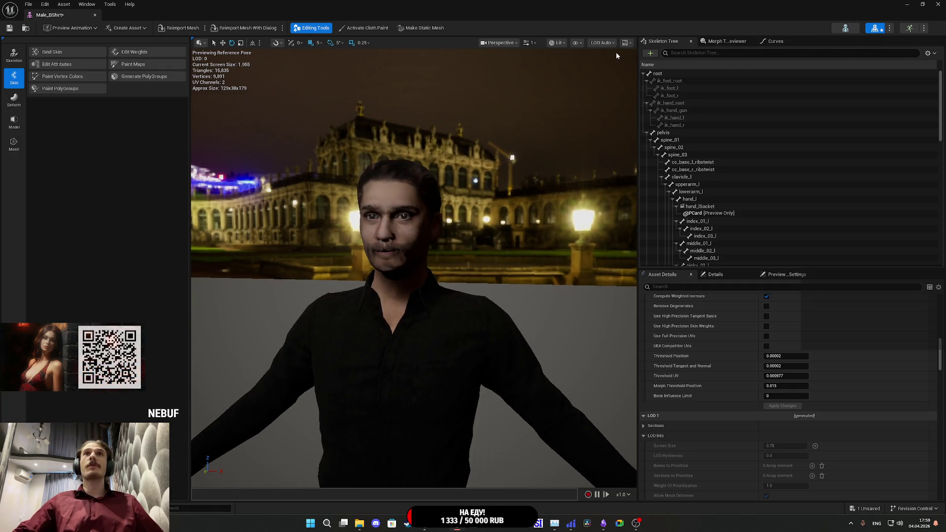
Step: Preview the face at LOD 2, then LOD 1, then back to LOD 0 (15,835 triangles), and close the editor
click(601, 43)
click(617, 87)
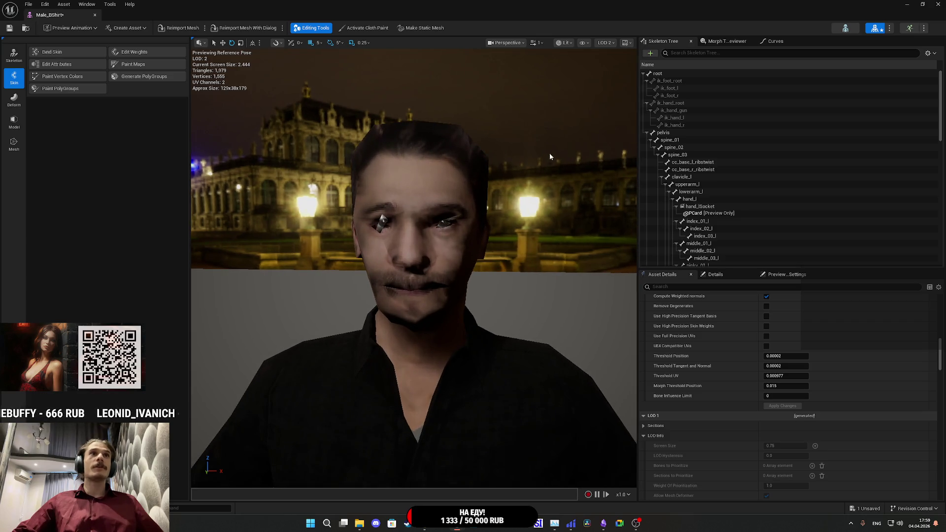
mouse_move(613, 68)
mouse_down()
mouse_move(596, 128)
mouse_move(560, 164)
mouse_up()
click(603, 43)
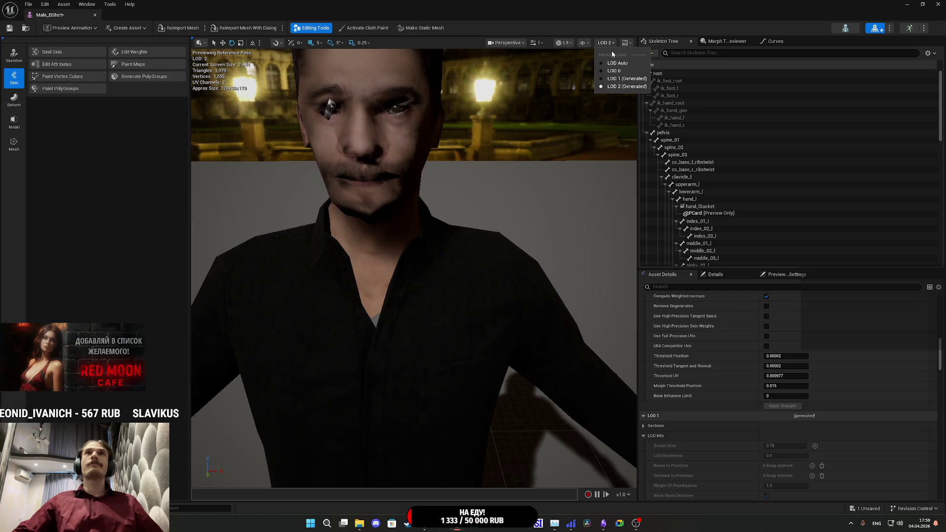
click(610, 81)
drag(560, 164, 560, 143)
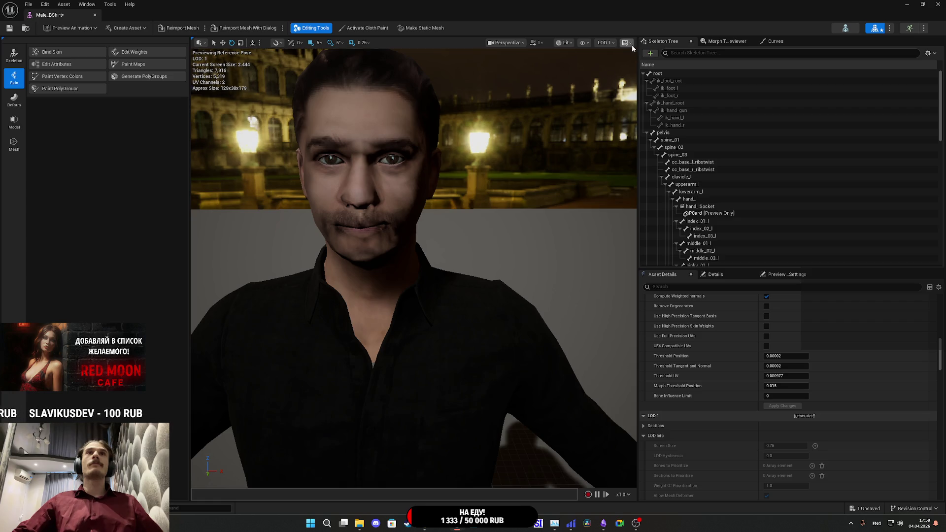
click(619, 71)
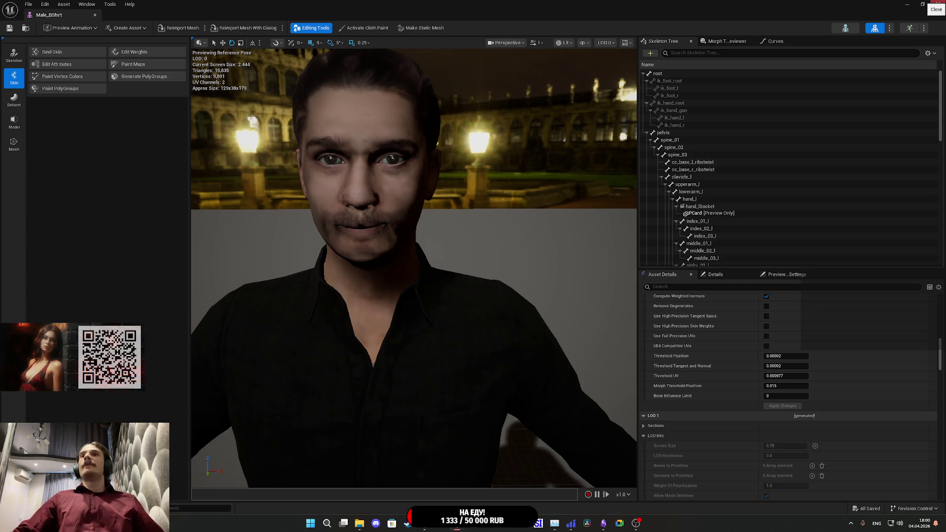
click(937, 4)
Step: Open the Male_Suit skeletal mesh from GL_Man > NewMale
double_click(264, 409)
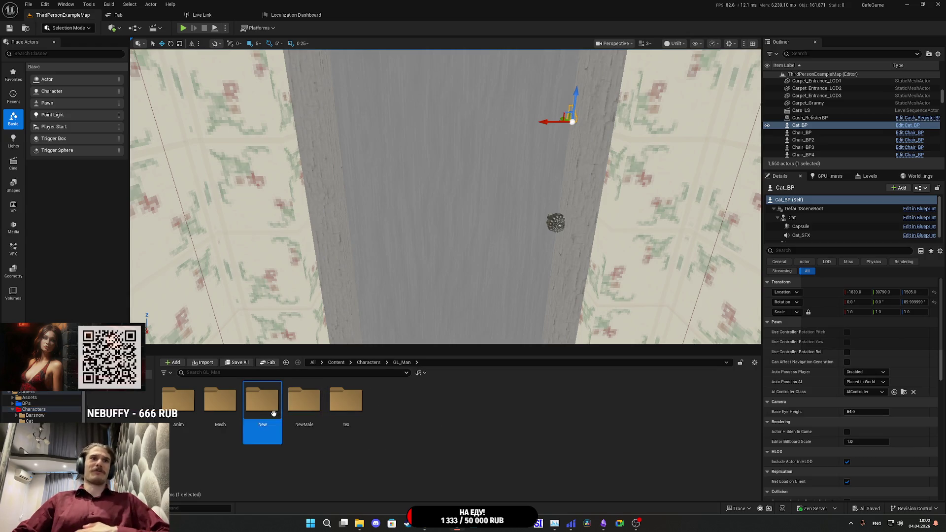
double_click(269, 410)
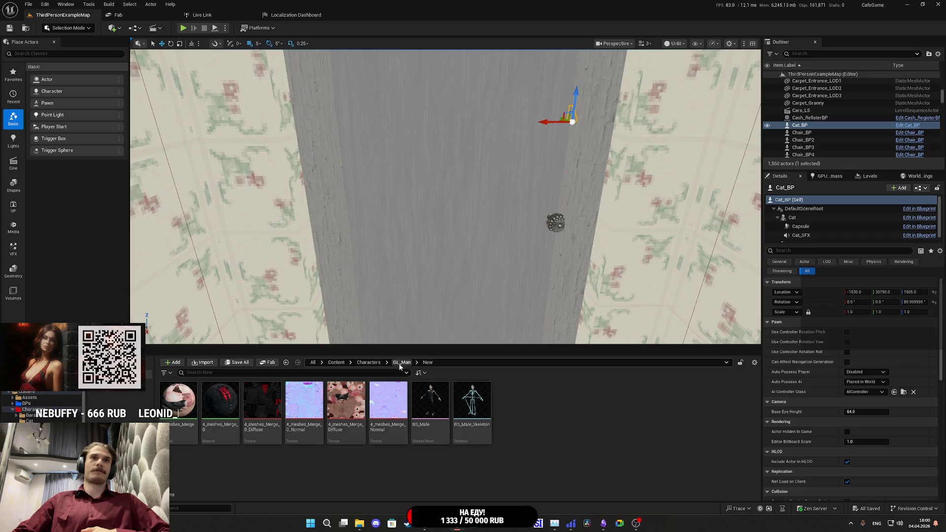
click(400, 363)
double_click(306, 401)
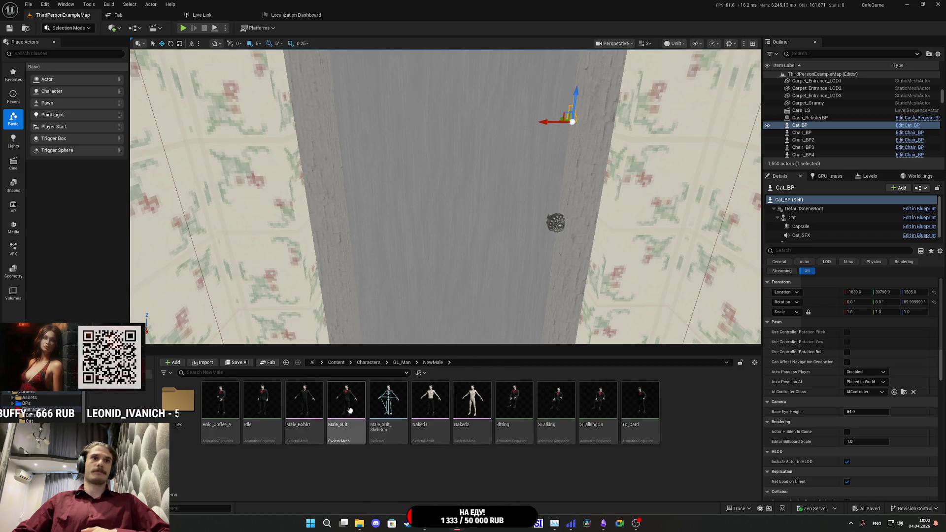
double_click(350, 411)
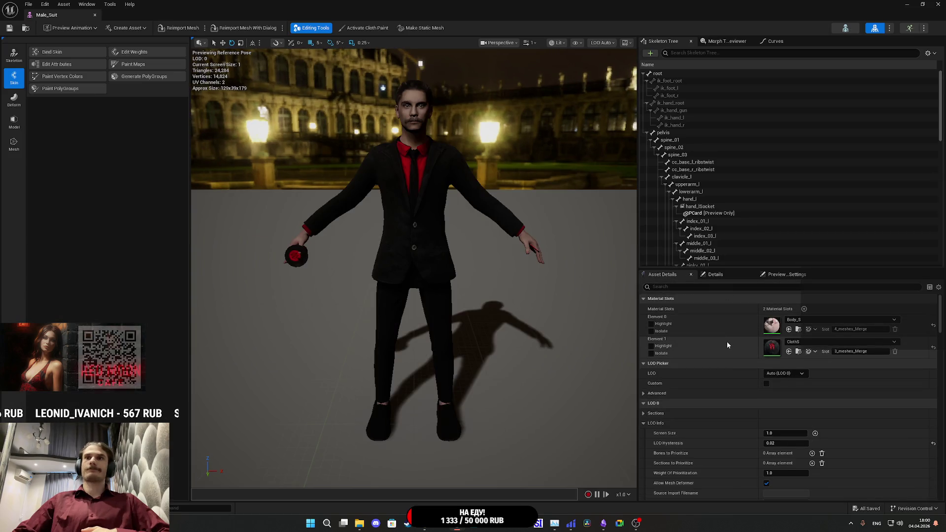
Step: Pick Characters_LODSet in Male_Suit's LOD Settings and start editing Number of LODs
scroll(721, 360, down, 10)
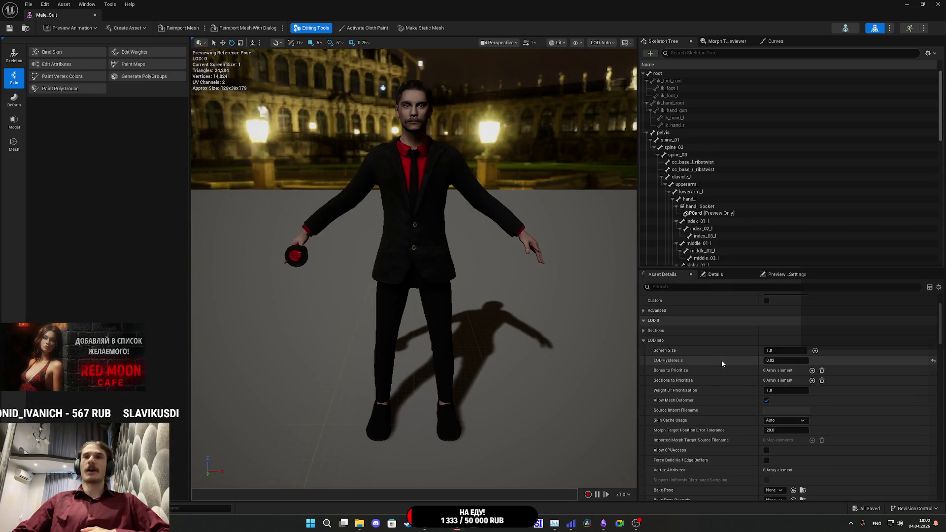
scroll(722, 369, up, 6)
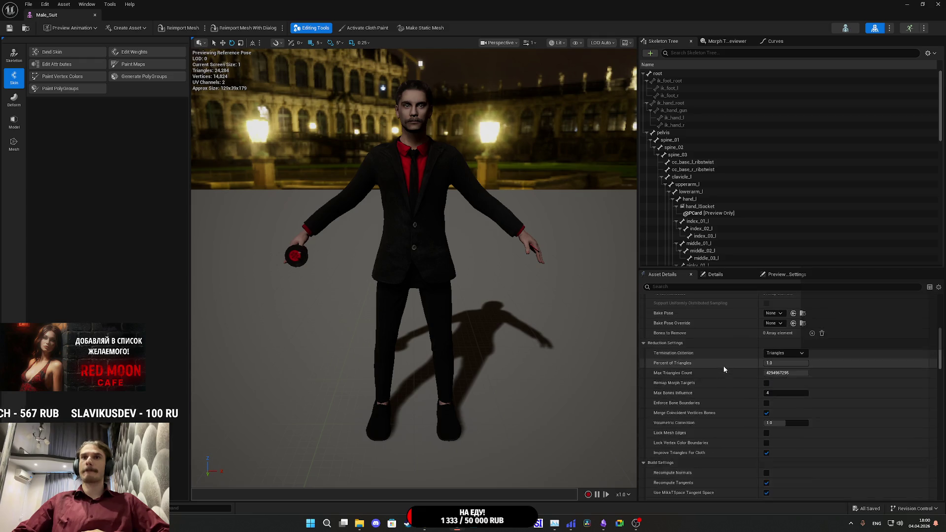
scroll(729, 359, down, 10)
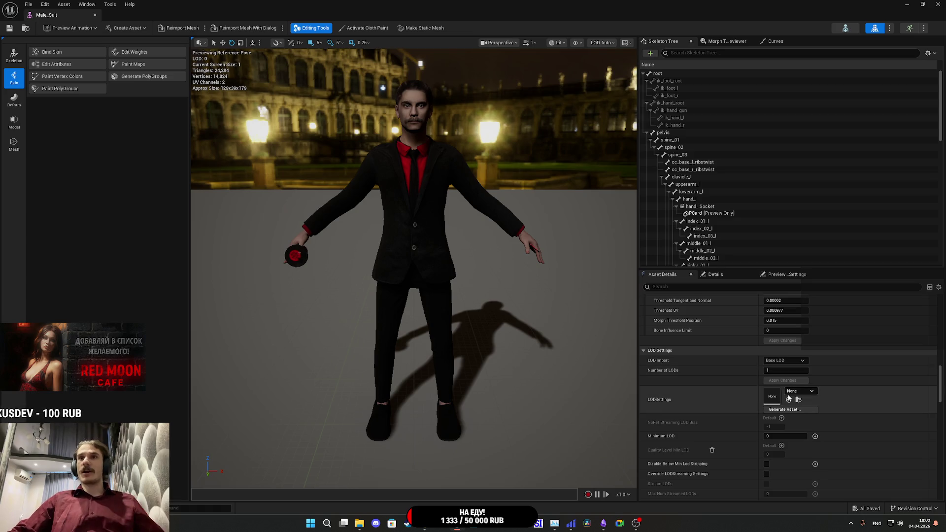
click(799, 391)
click(818, 304)
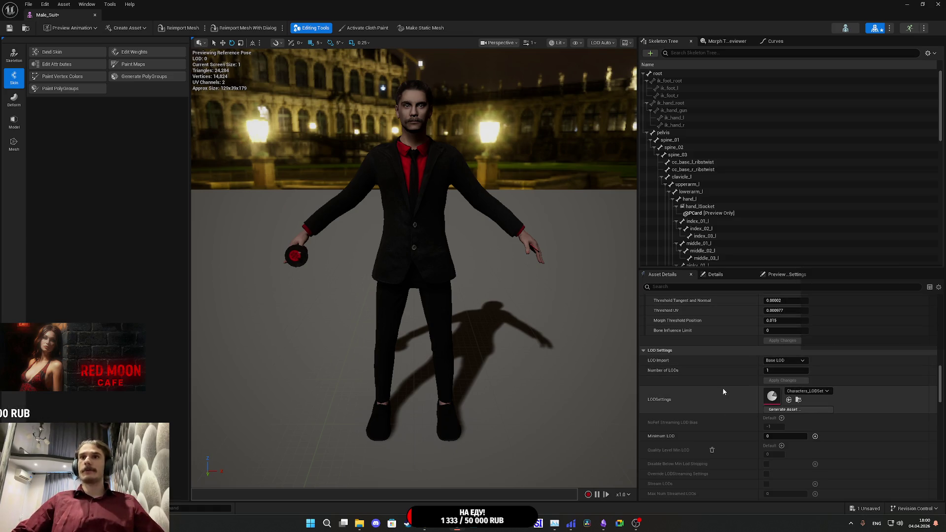
scroll(725, 394, up, 8)
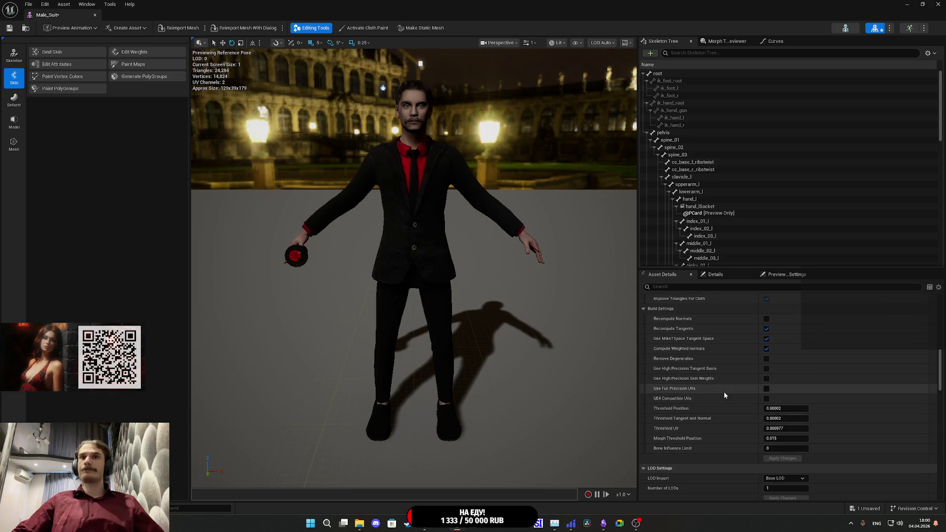
scroll(724, 393, down, 8)
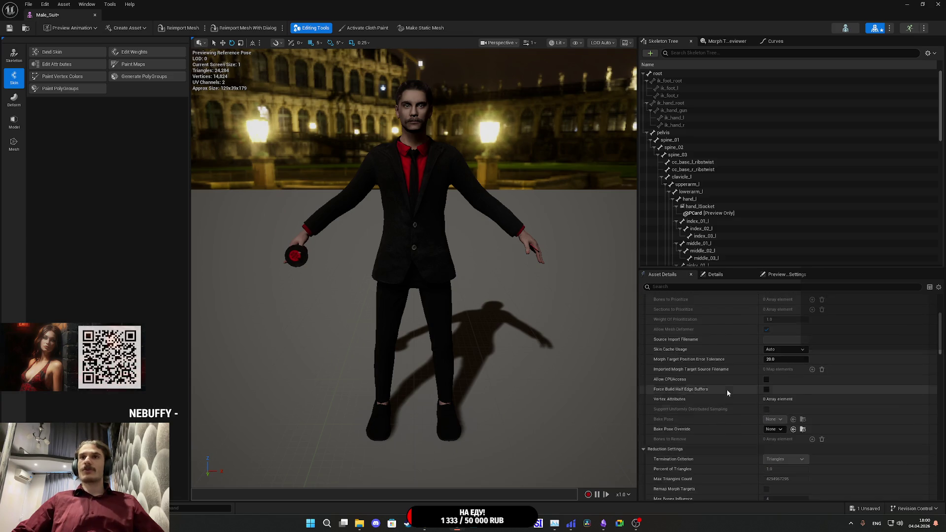
scroll(744, 381, up, 3)
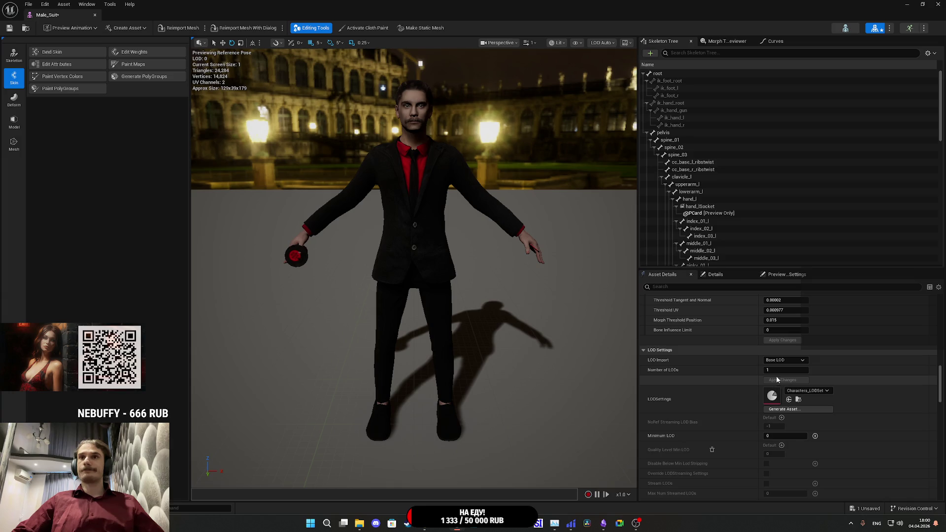
click(781, 370)
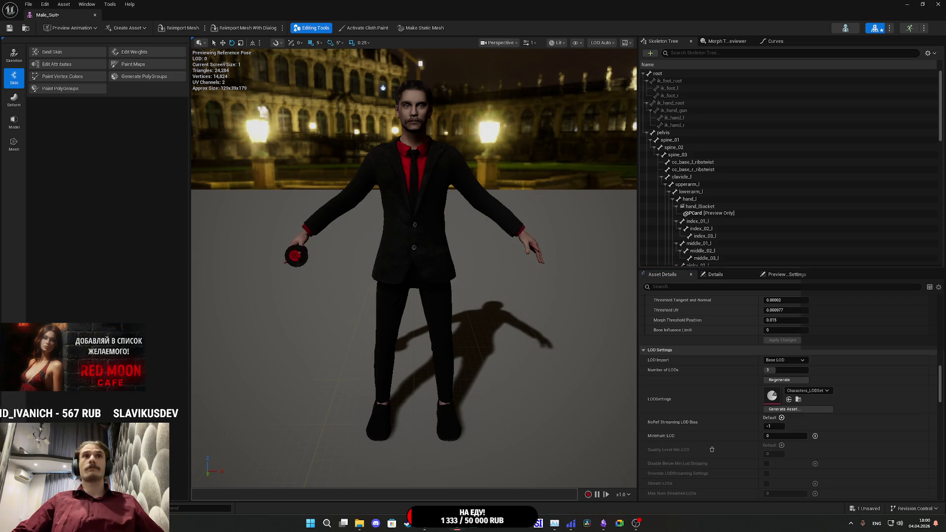
Step: Zoom in and out on Male_Suit to confirm it switches between LOD 0 and LOD 2
scroll(414, 266, down, 10)
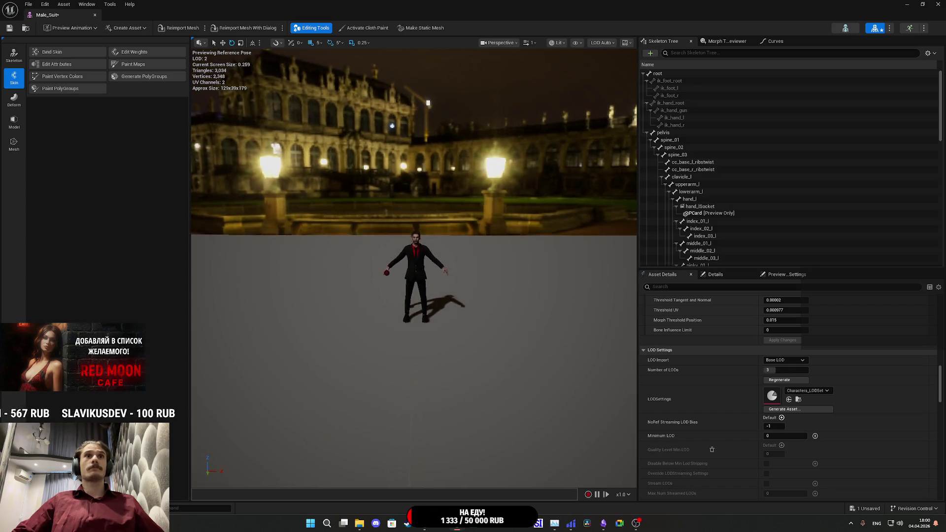
scroll(413, 266, up, 5)
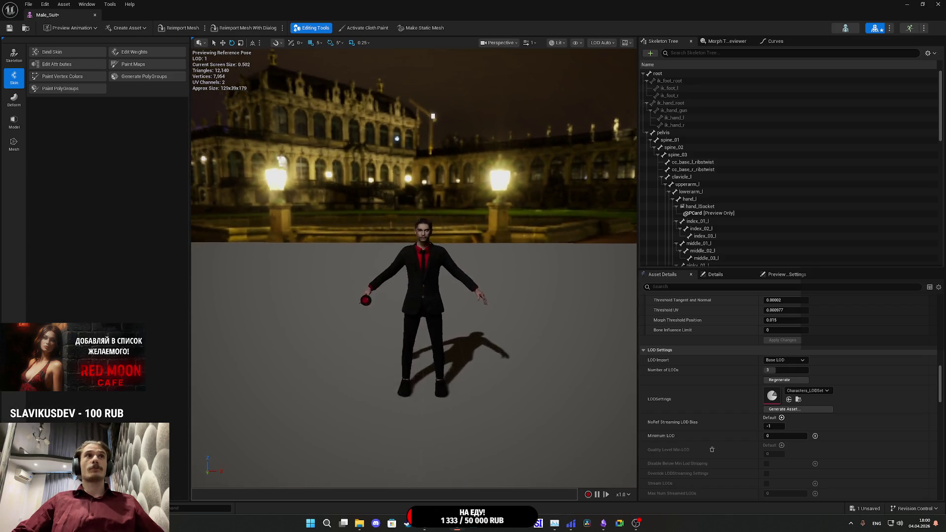
scroll(414, 266, down, 3)
scroll(414, 266, up, 3)
scroll(414, 266, down, 5)
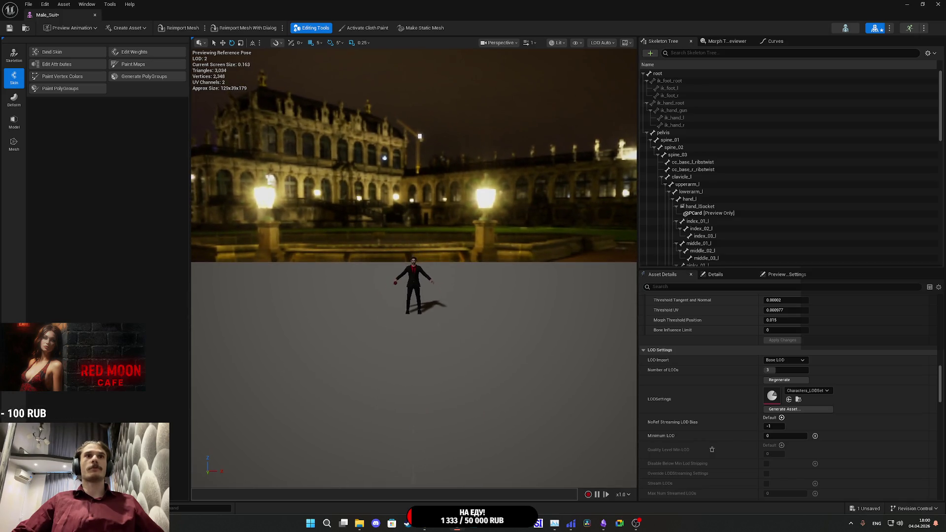
scroll(414, 266, up, 10)
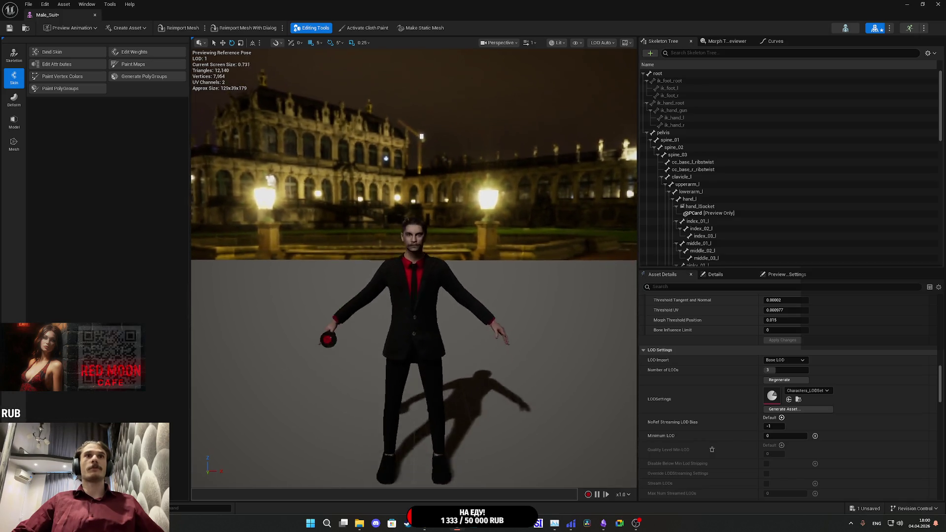
Step: Zoom out to LOD 2 (12,140 triangles), then save Male_Suit and return to the level
scroll(512, 300, down, 8)
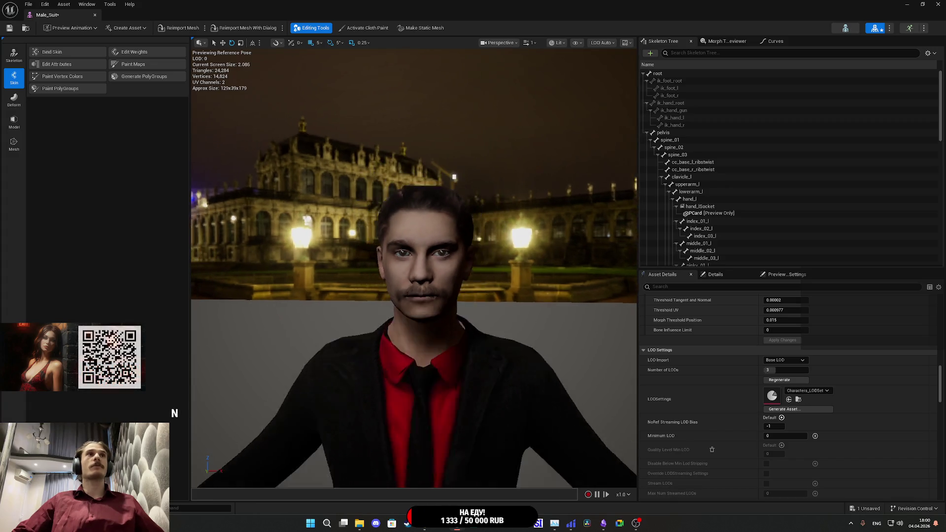
scroll(414, 266, down, 3)
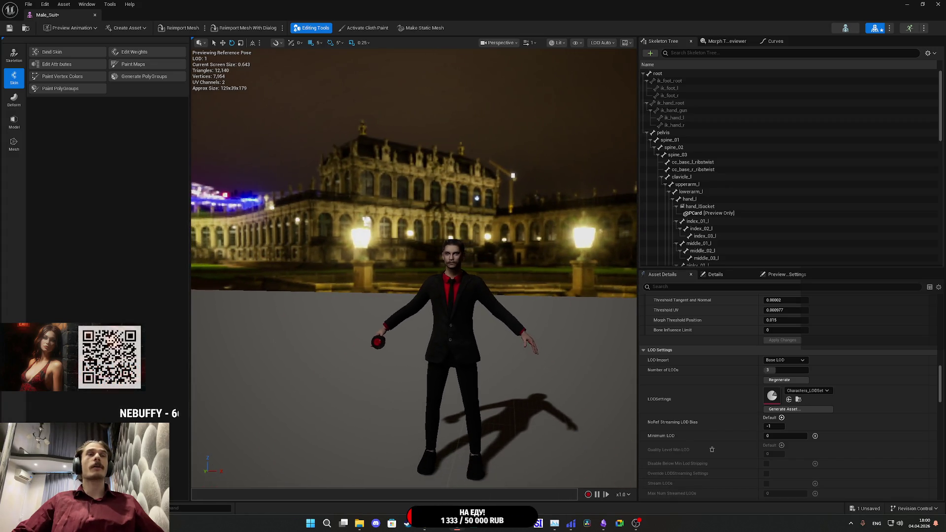
mouse_move(414, 266)
mouse_down()
mouse_move(438, 267)
mouse_move(416, 254)
mouse_up()
click(15, 28)
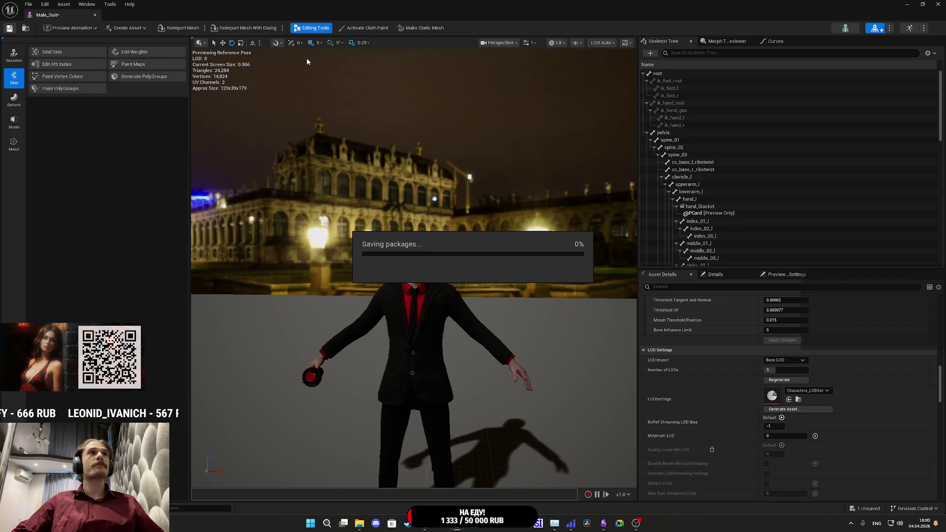
click(937, 3)
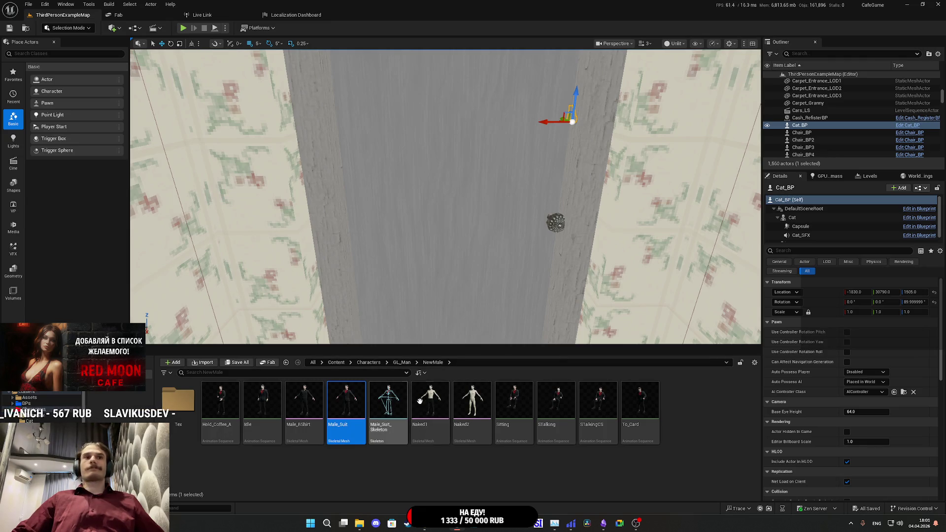
Step: Open Naked1 and assign Characters_LODSet with 3 LODs
double_click(434, 417)
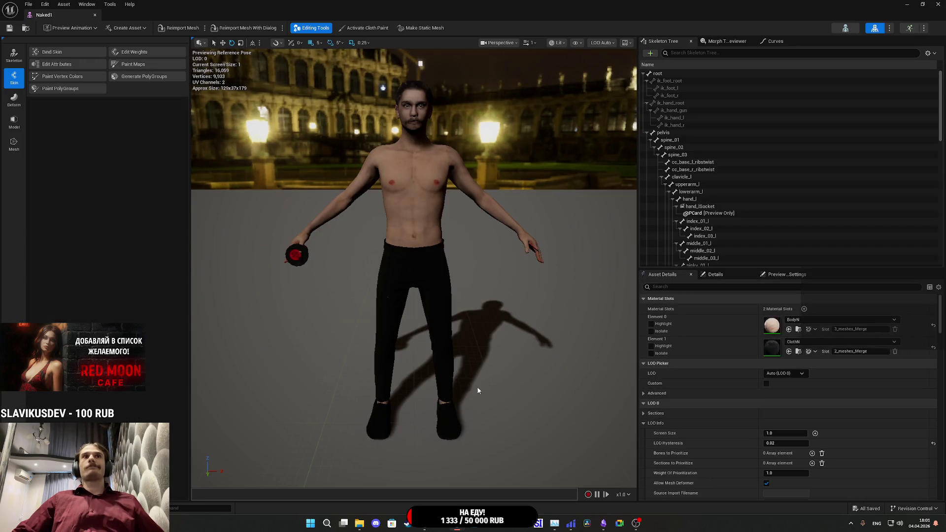
scroll(735, 388, down, 10)
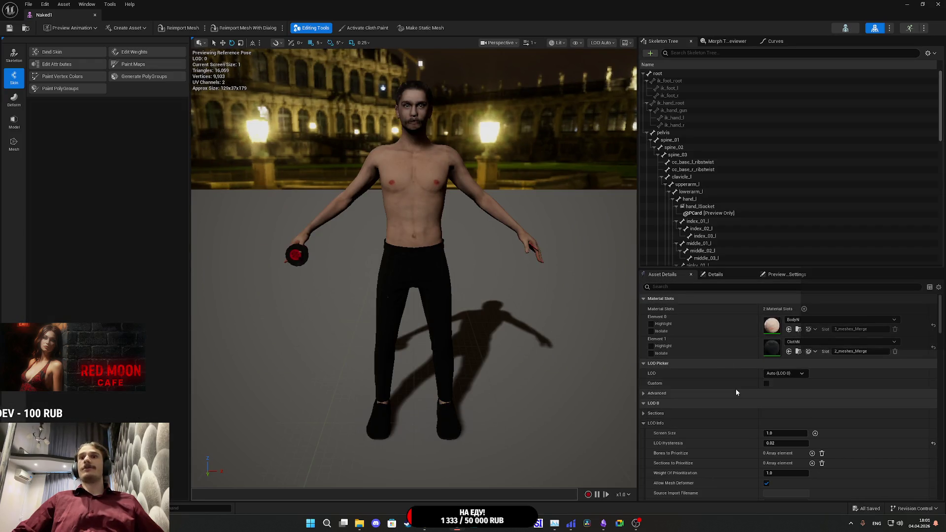
scroll(730, 375, down, 8)
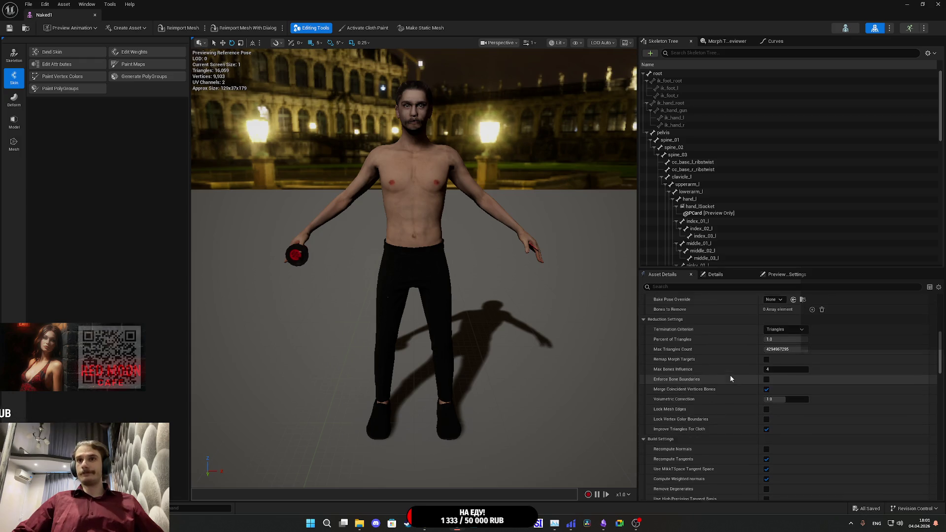
click(799, 355)
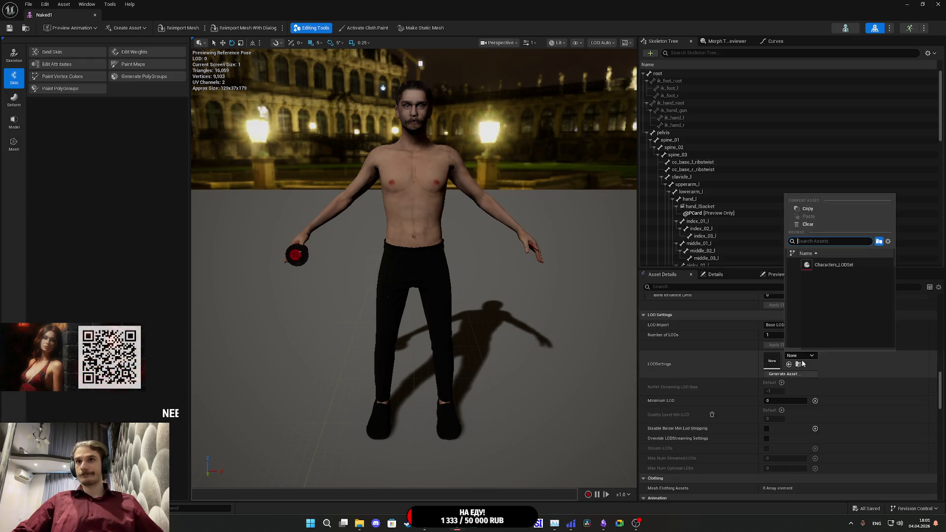
click(857, 263)
click(782, 336)
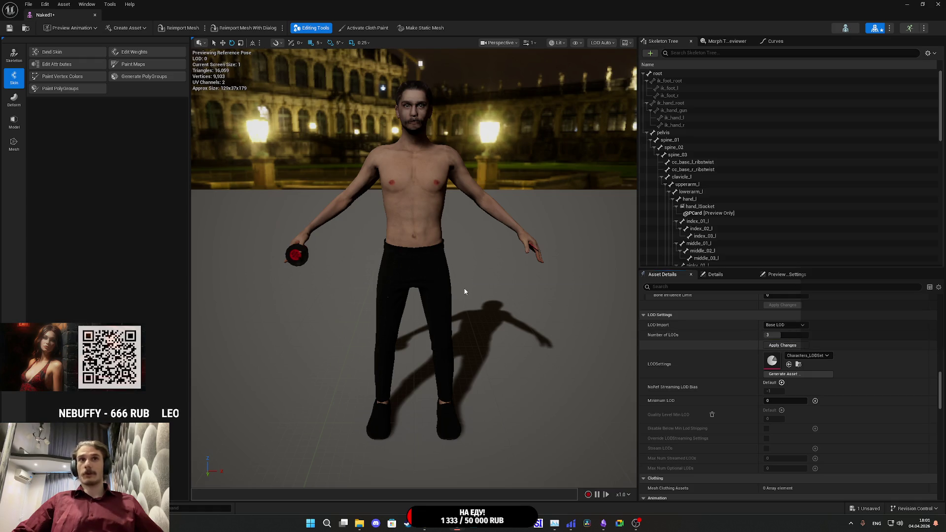
Step: Zoom and frame Naked1 to check its LODs, from 16,059 down to 2,007 triangles
scroll(493, 285, down, 10)
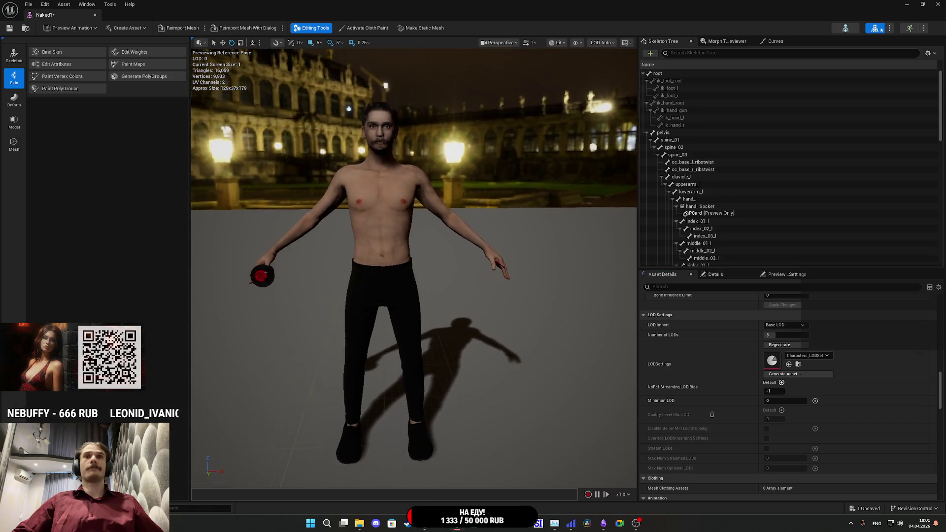
key(f)
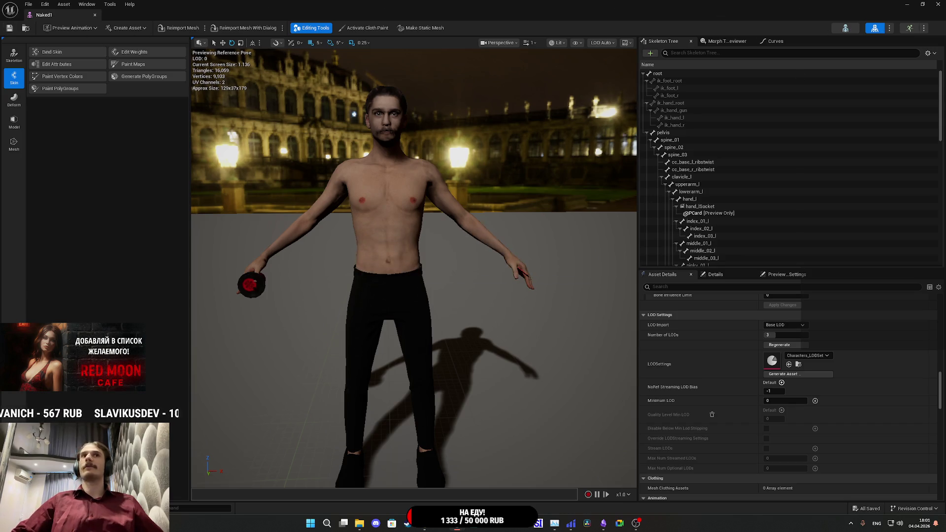
scroll(413, 269, down, 10)
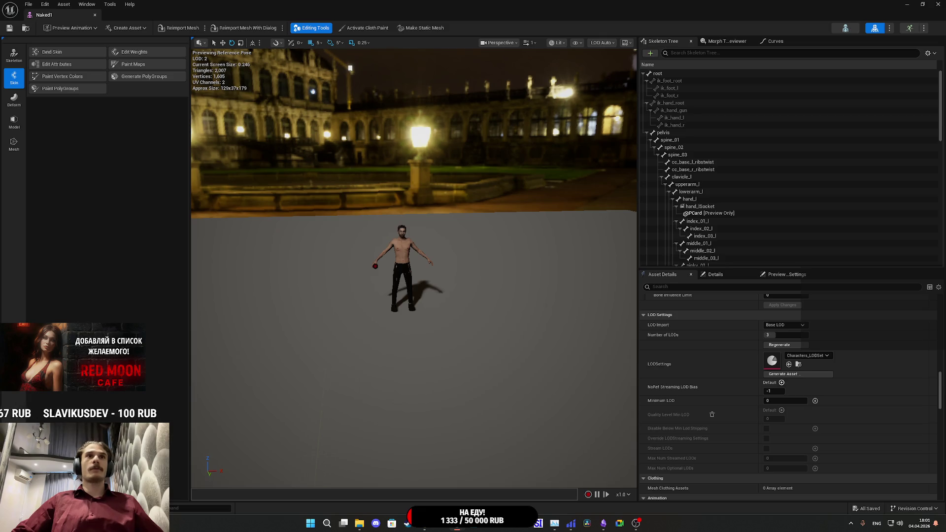
key(f)
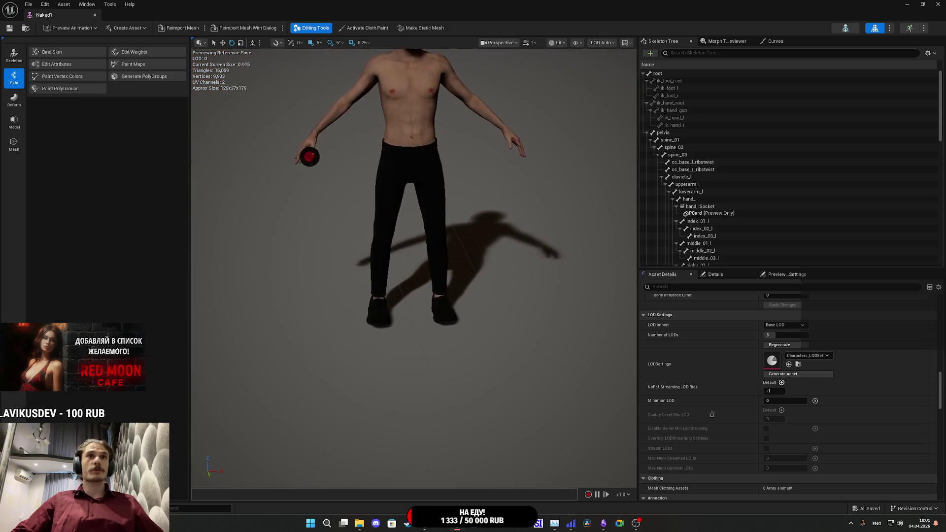
scroll(483, 225, down, 10)
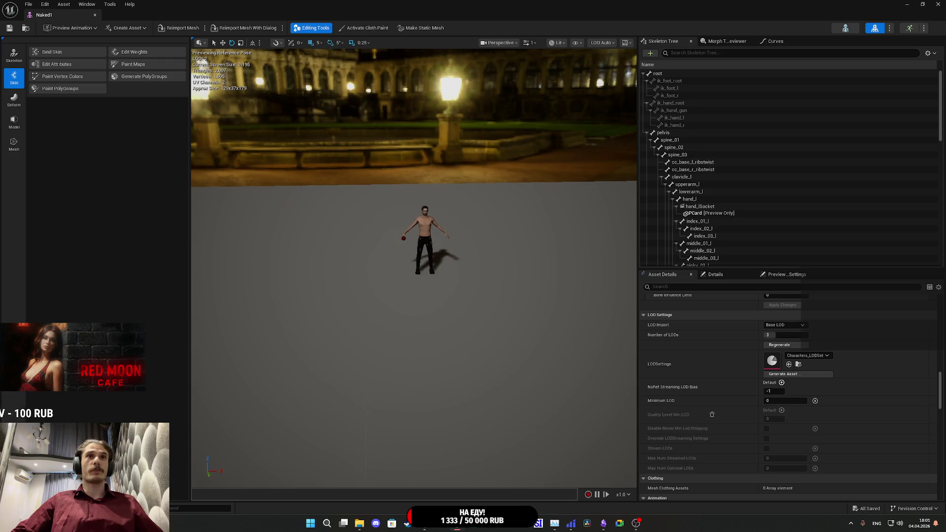
scroll(486, 220, down, 2)
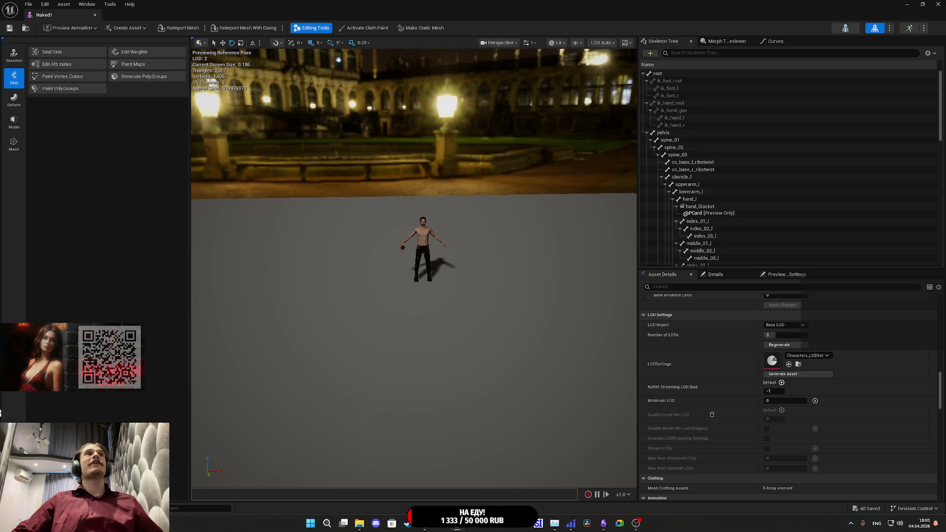
Step: Close the Naked1 editor and open the Naked2 skeletal mesh
click(937, 4)
click(470, 401)
double_click(471, 402)
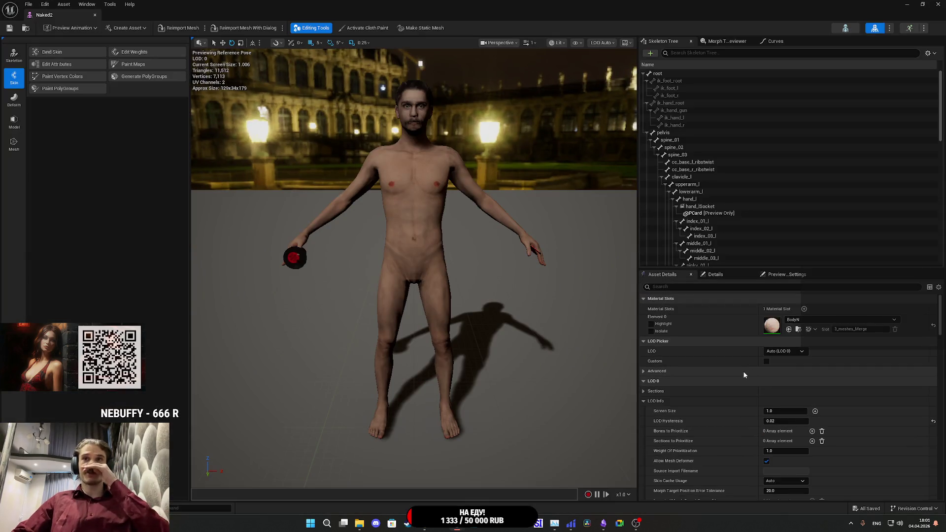
Step: Assign Naked2 Characters_LODSet with 3 LODs, check LOD 2 at 1,438 triangles, then close
scroll(735, 401, down, 10)
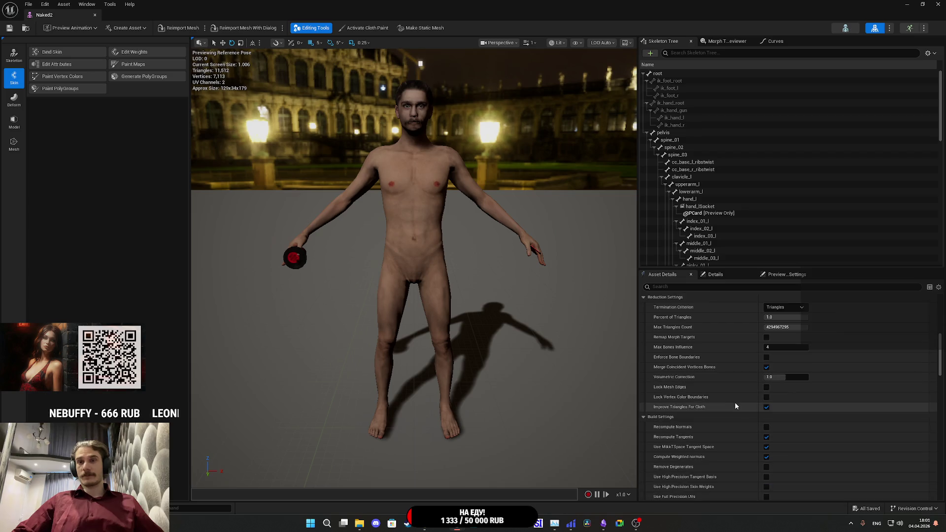
scroll(739, 401, down, 3)
click(800, 345)
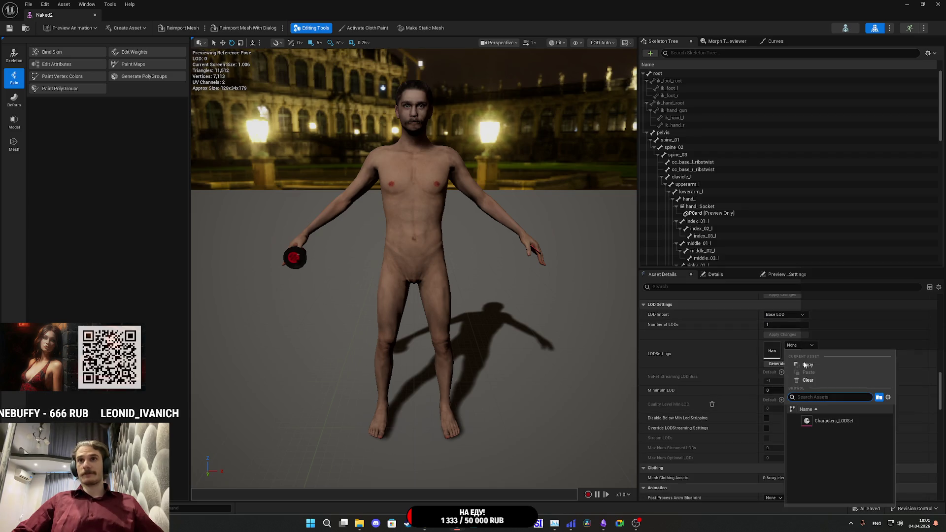
click(826, 422)
text(3)
key(Return)
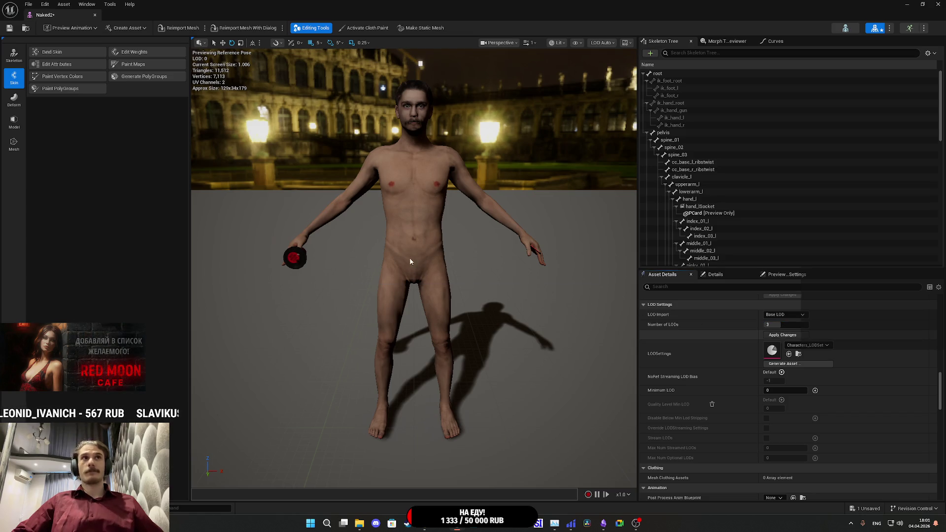
scroll(413, 266, down, 6)
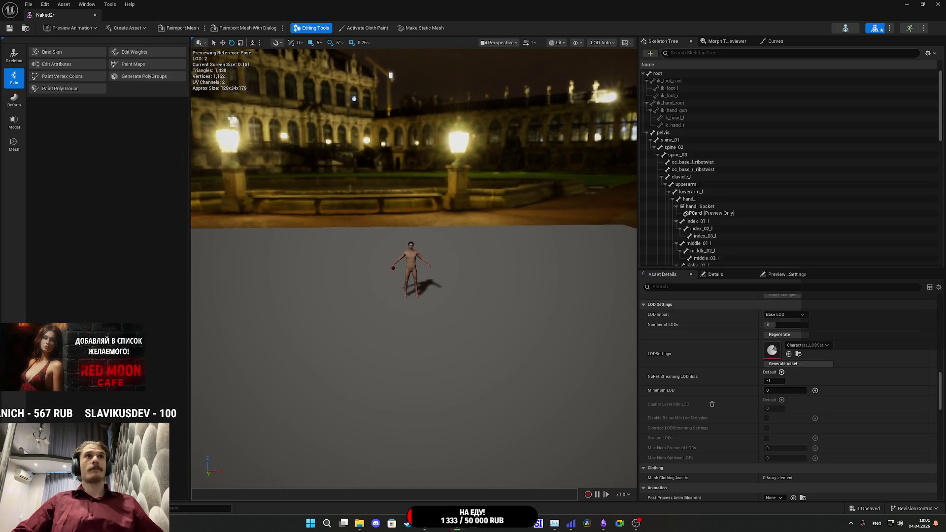
click(937, 5)
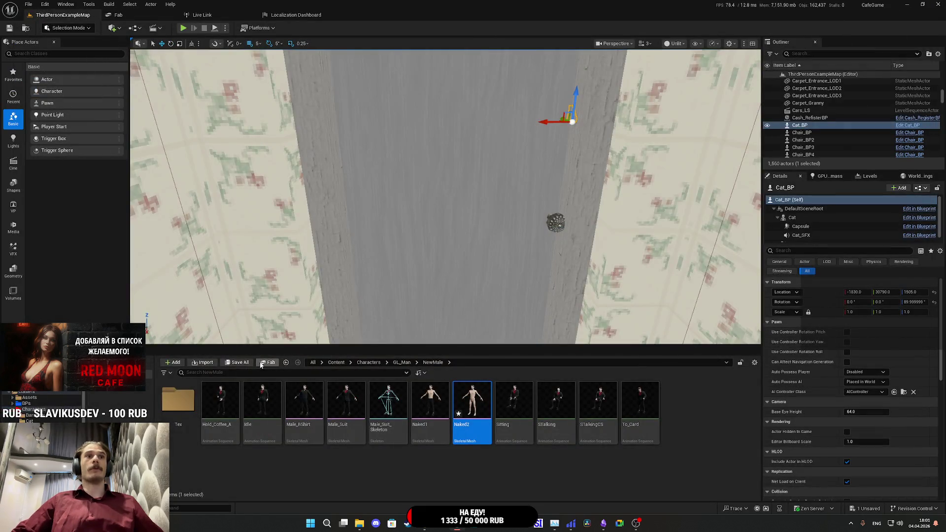
Step: Save Naked2 via Save All, then browse to Characters/Barsnow/Mesh/New and open Kolega
click(239, 364)
click(527, 346)
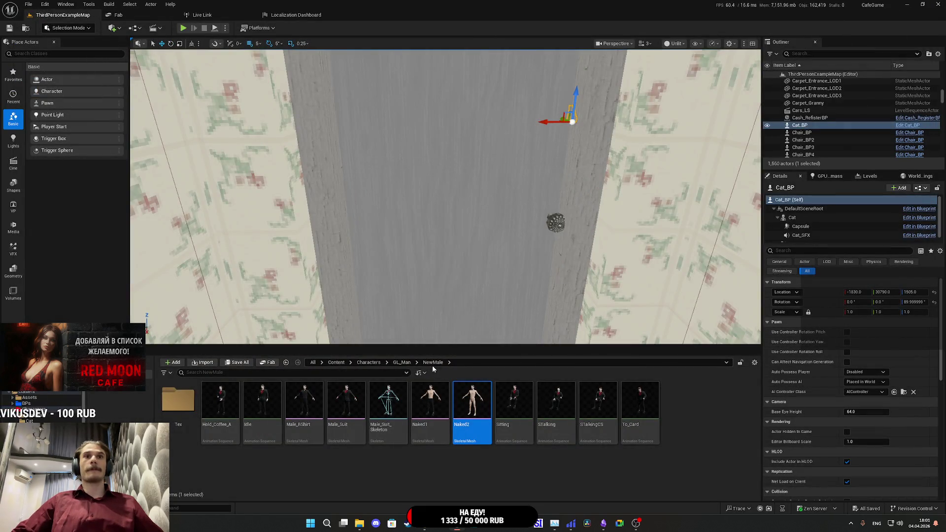
click(401, 363)
click(353, 390)
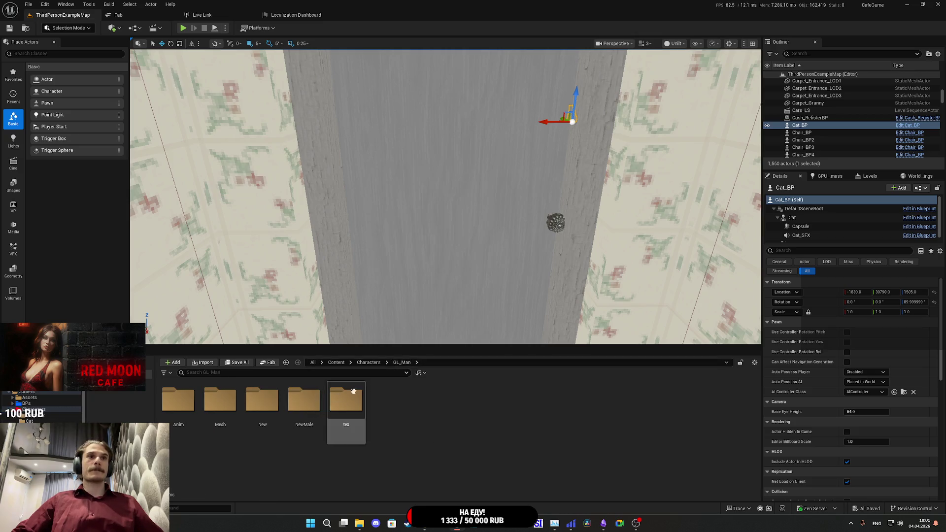
click(368, 362)
click(190, 409)
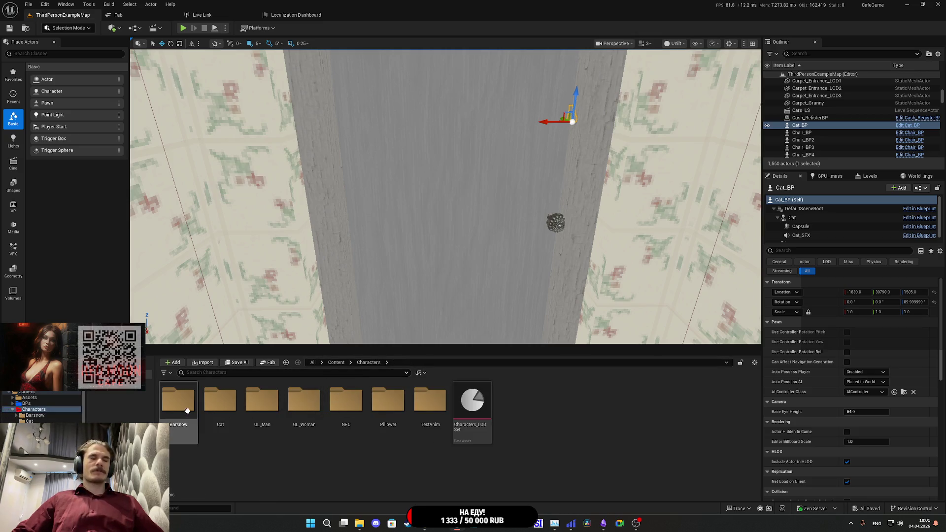
double_click(190, 408)
double_click(176, 412)
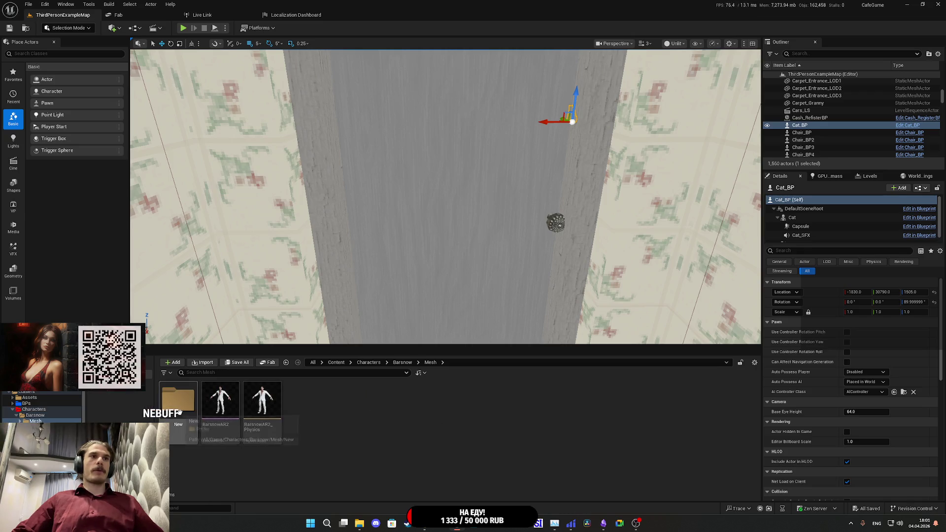
double_click(180, 411)
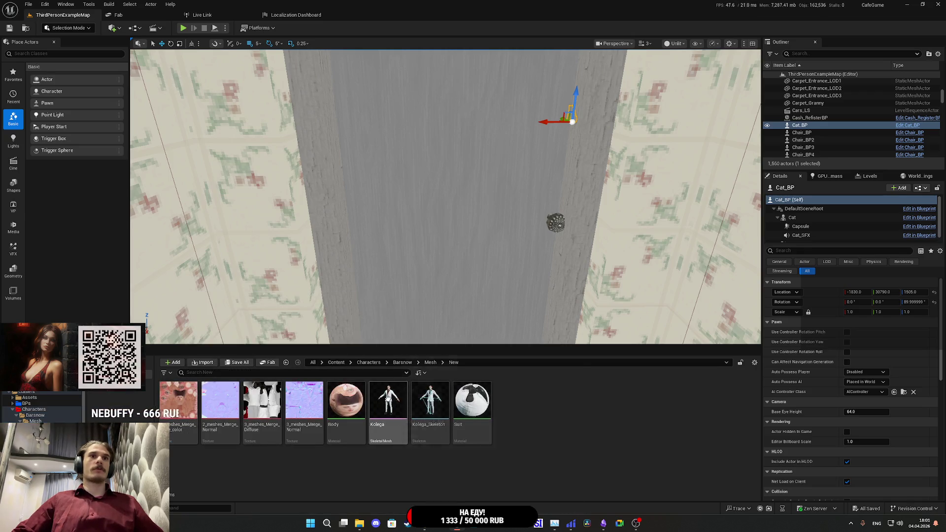
double_click(387, 398)
Step: Assign Characters_LODSet to Kolega and set its Number of LODs to 3
scroll(737, 354, down, 5)
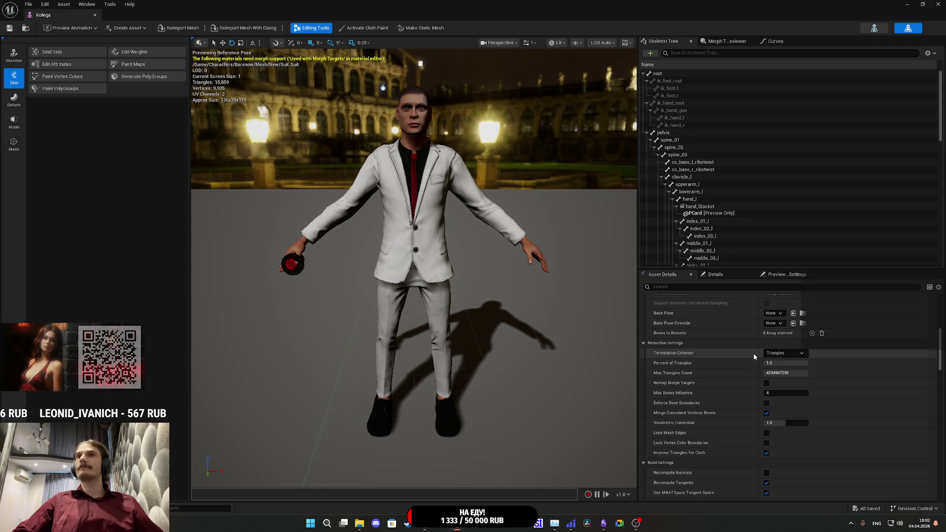
scroll(753, 354, down, 1)
scroll(748, 353, down, 1)
scroll(746, 358, up, 10)
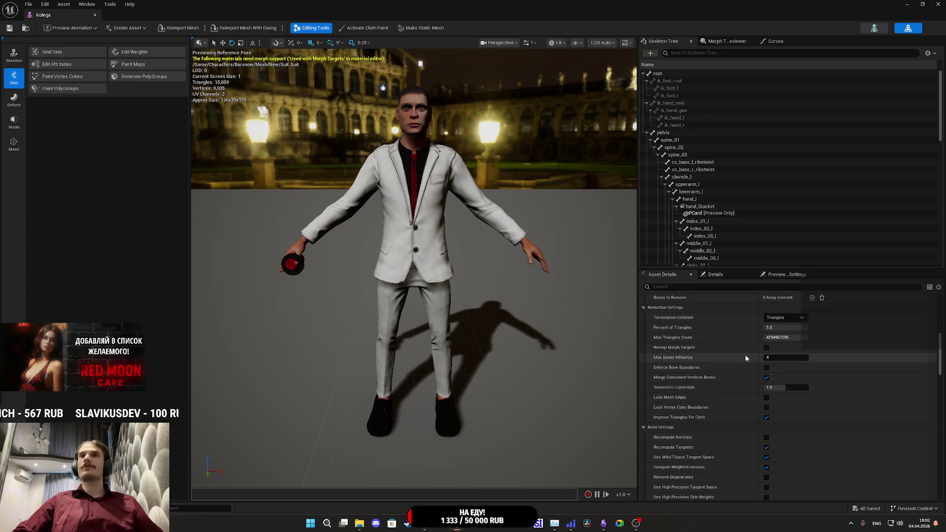
scroll(746, 359, down, 9)
scroll(750, 353, down, 3)
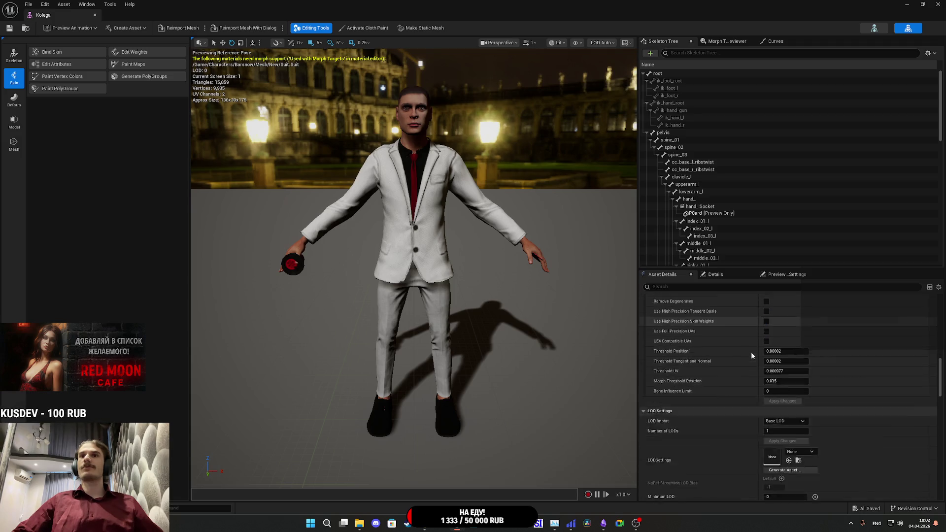
click(800, 416)
click(817, 327)
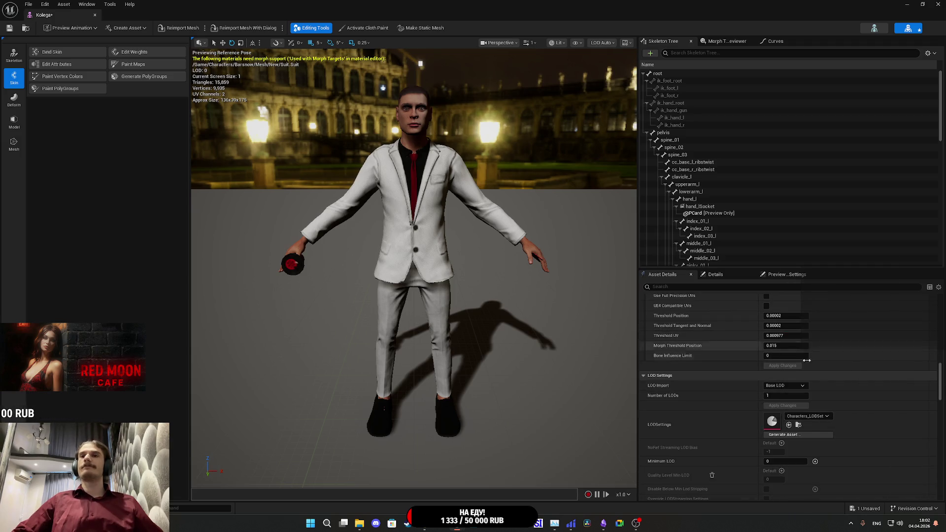
click(783, 395)
text(3)
key(Return)
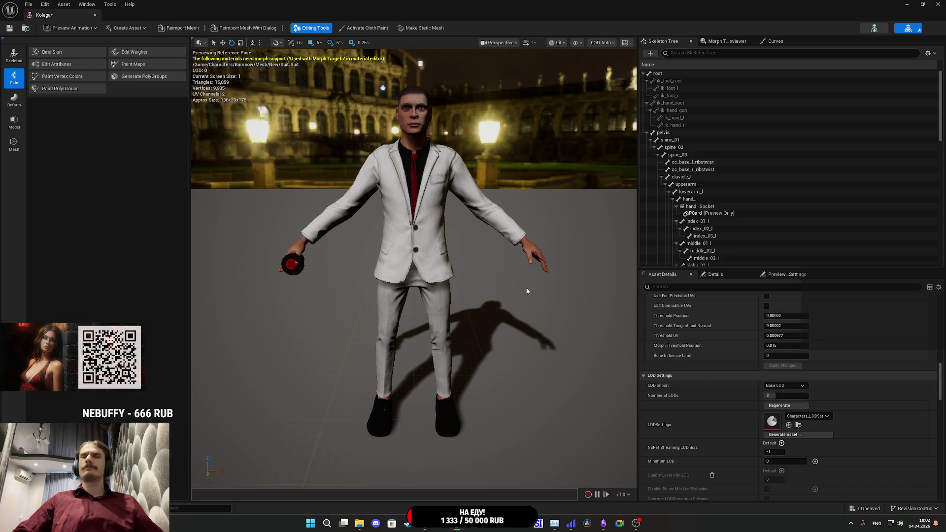
Step: Move the preview camera to check Kolega's LODs (1,982 triangles at LOD 2), then save and close
scroll(527, 291, down, 5)
scroll(527, 291, down, 2)
mouse_move(527, 291)
mouse_down()
mouse_move(514, 266)
mouse_move(527, 254)
mouse_move(527, 276)
mouse_move(527, 251)
mouse_move(527, 261)
mouse_up()
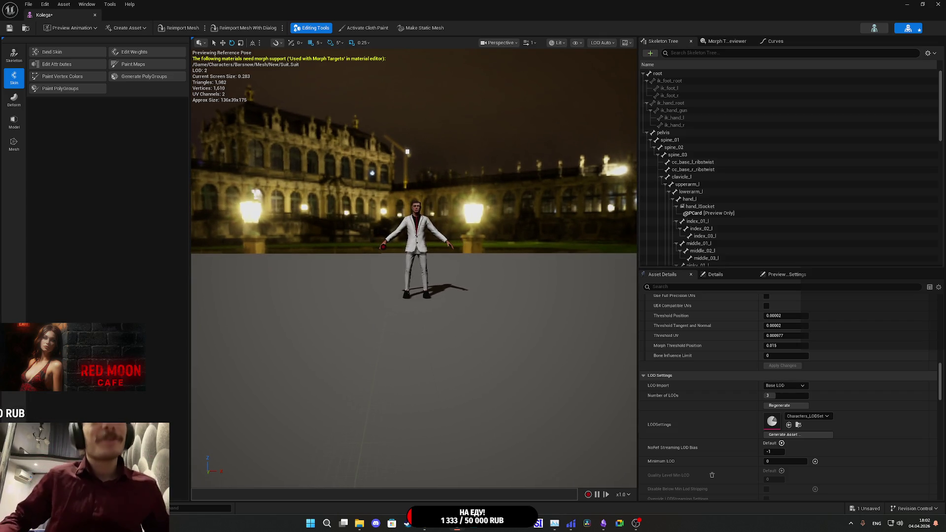
drag(458, 268, 458, 262)
click(9, 29)
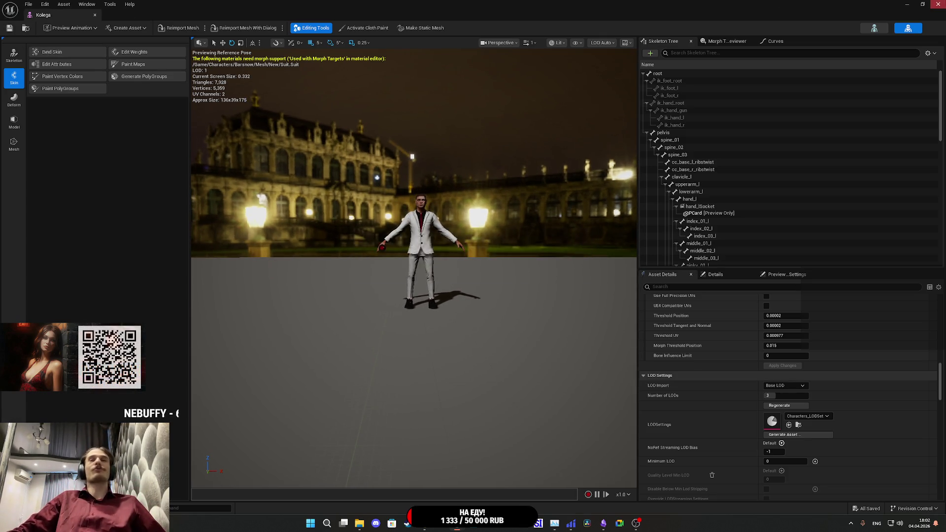
click(938, 4)
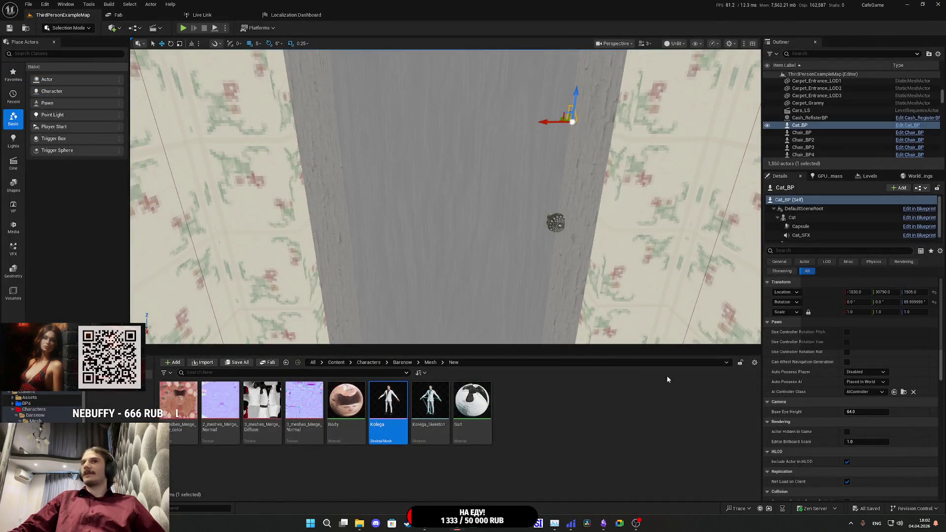
Step: Go up to Characters and open the Pillower skeletal mesh from the Pillower folder
click(432, 362)
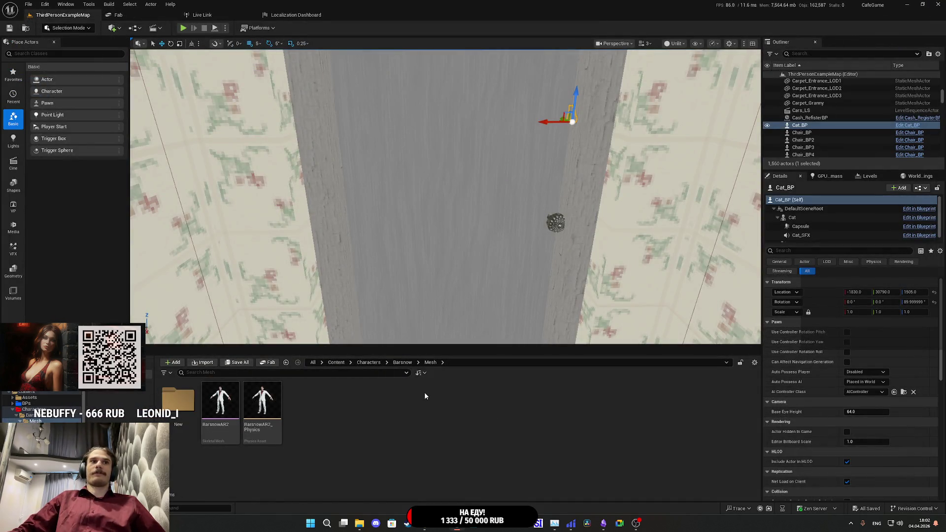
click(397, 363)
click(371, 363)
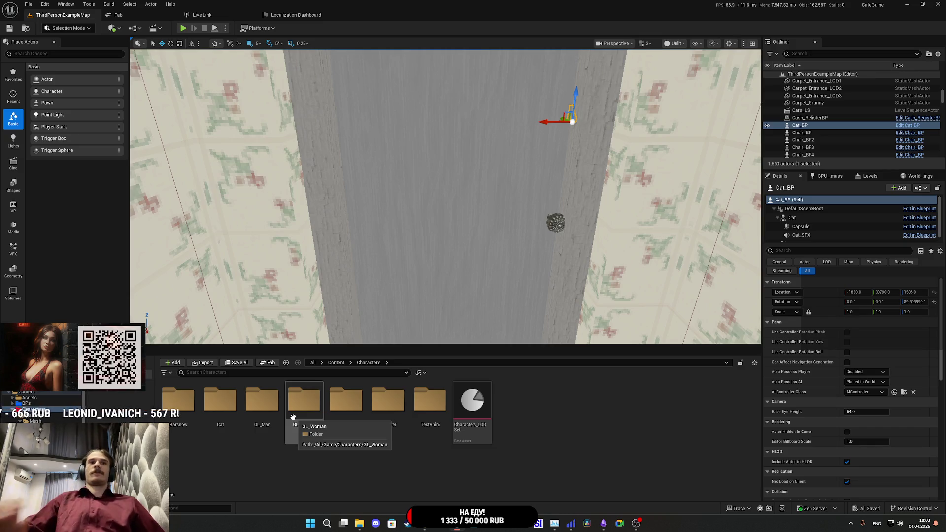
double_click(388, 401)
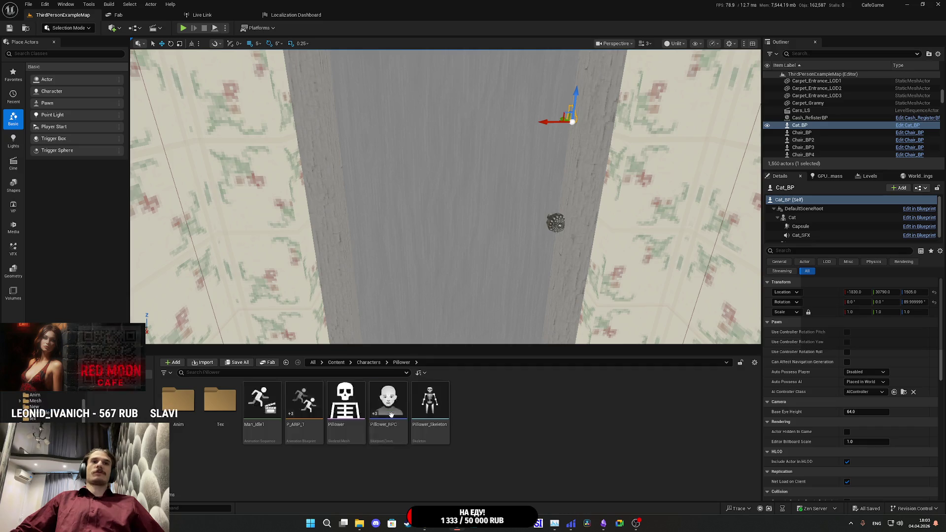
double_click(349, 403)
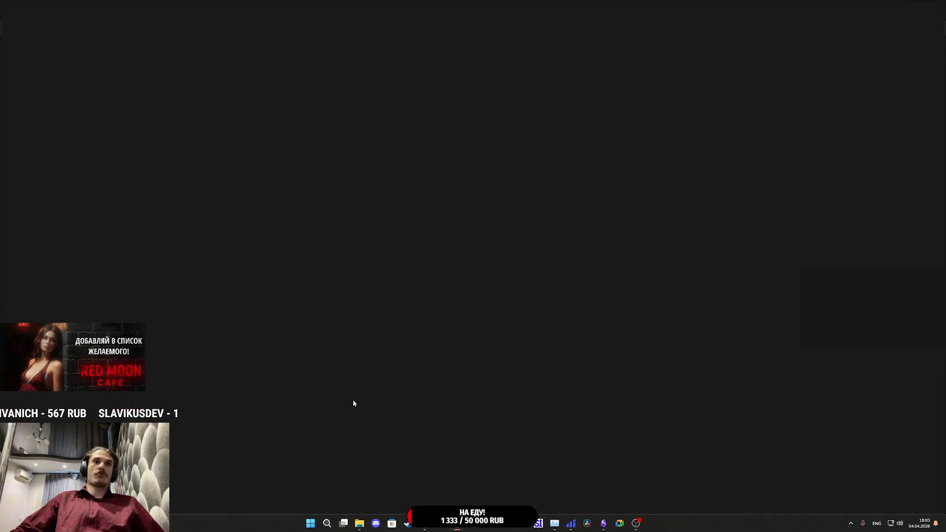
Step: Assign Characters_LODSet to Pillower and set its Number of LODs to 3
scroll(765, 329, down, 2)
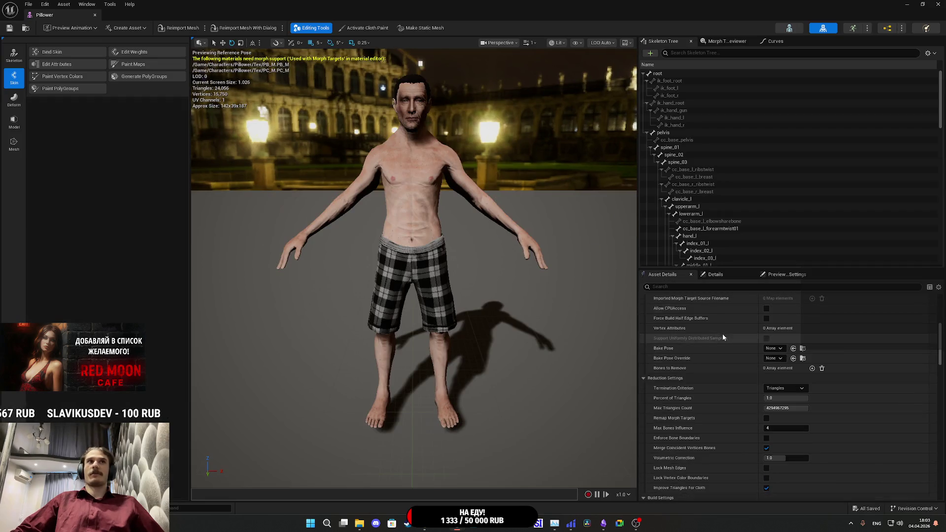
scroll(724, 337, down, 5)
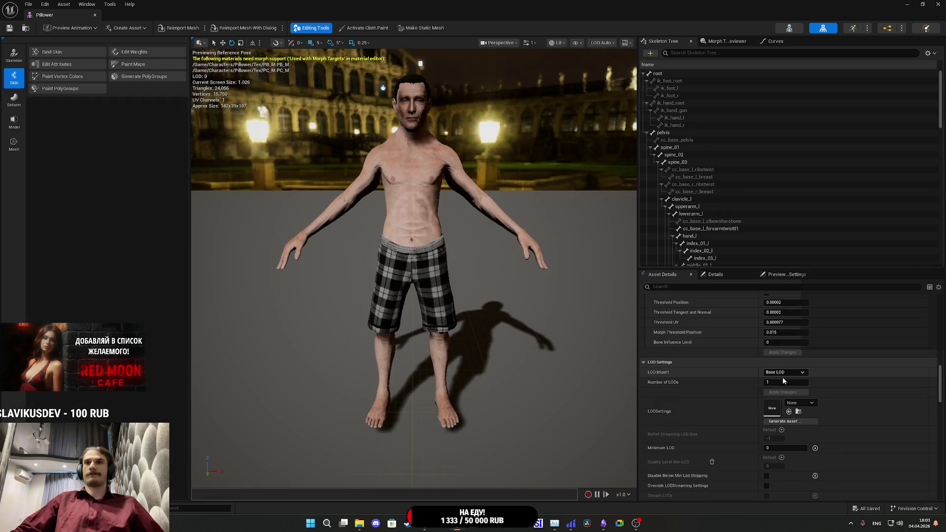
click(798, 403)
click(808, 276)
click(785, 382)
text(3)
key(Return)
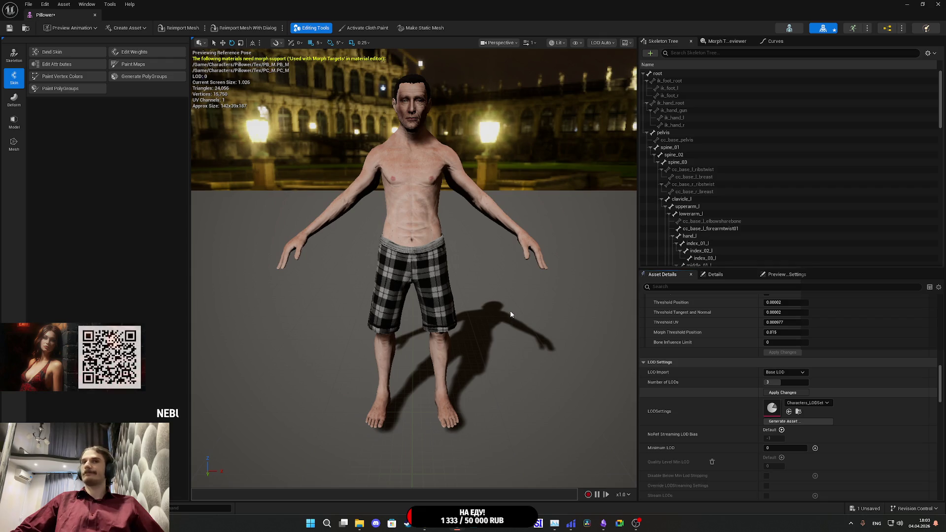
Step: Zoom in and out to check Pillower's LODs (24,056 to 12,026 triangles), then close it
scroll(513, 298, down, 6)
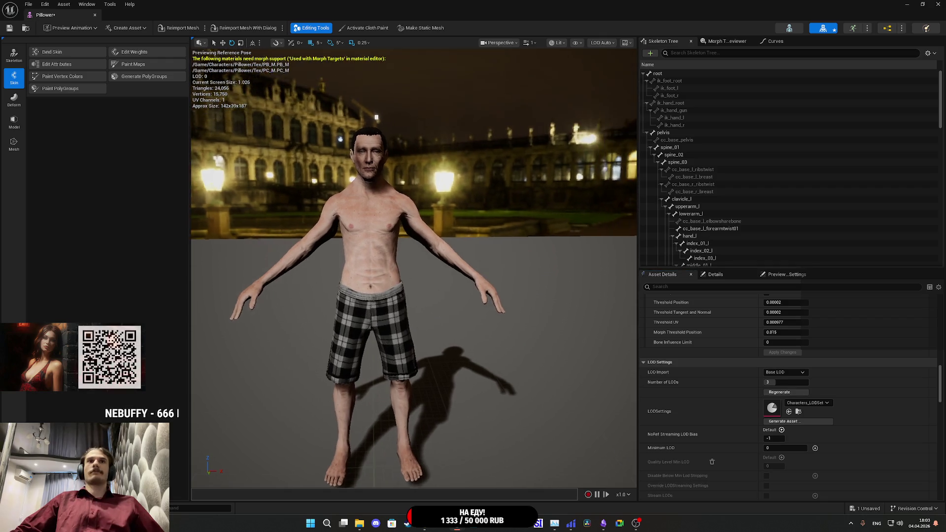
scroll(413, 296, up, 4)
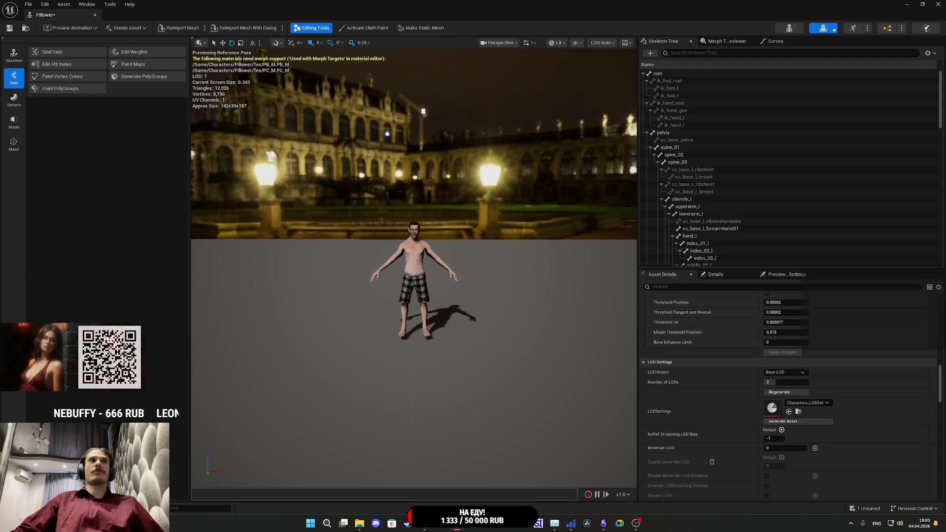
scroll(414, 295, down, 4)
scroll(414, 296, up, 3)
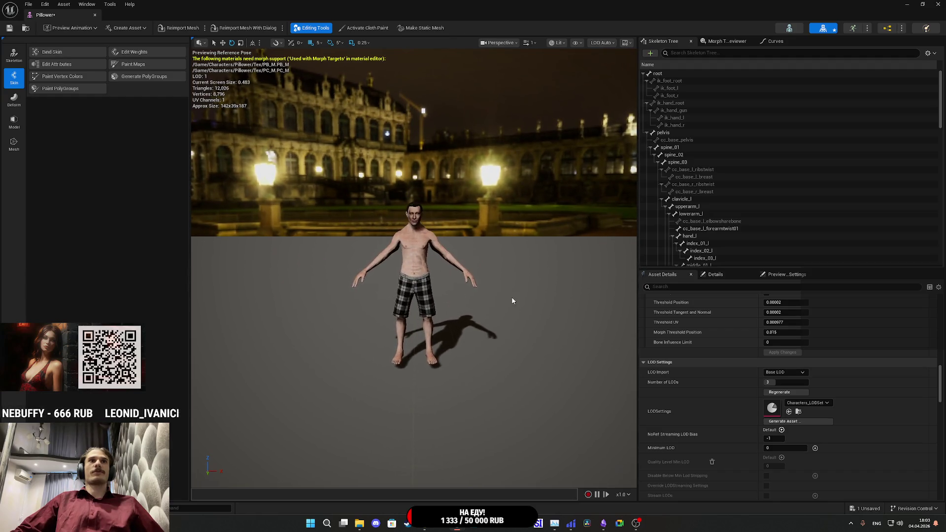
click(937, 4)
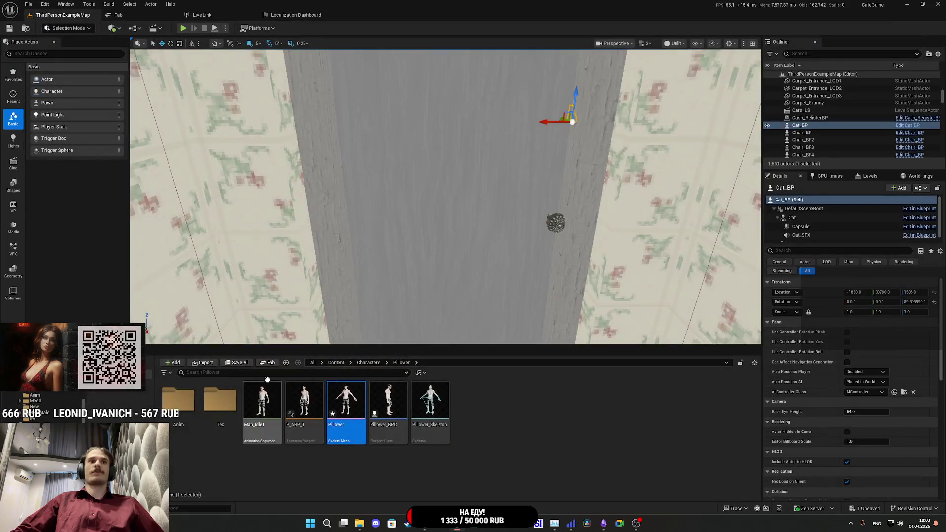
click(528, 344)
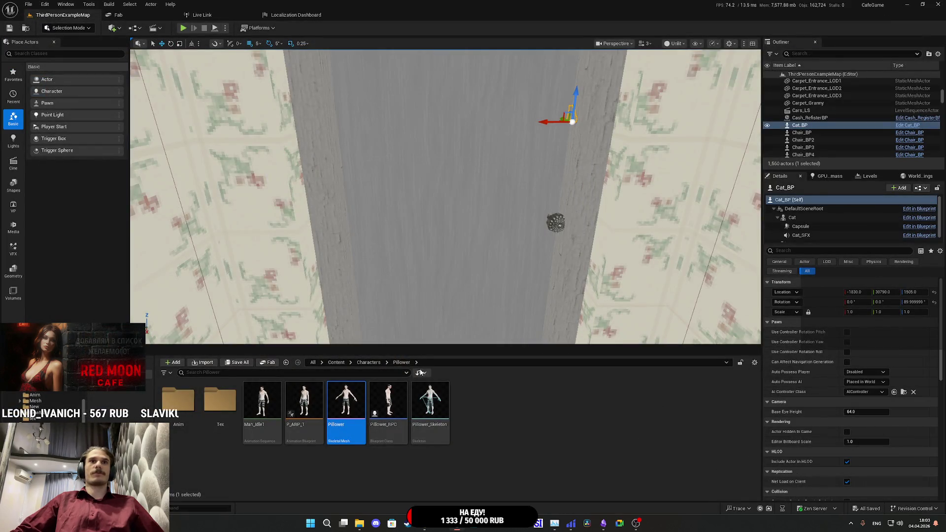
click(369, 362)
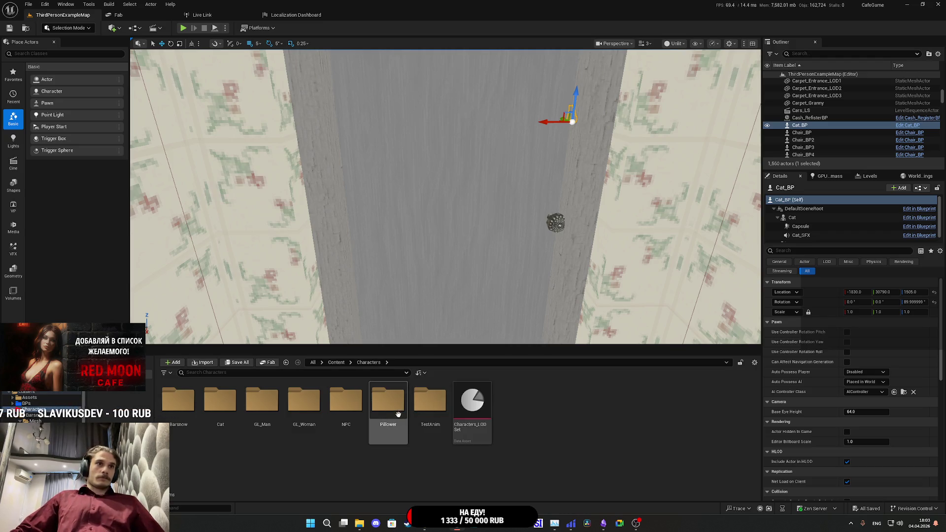
double_click(220, 413)
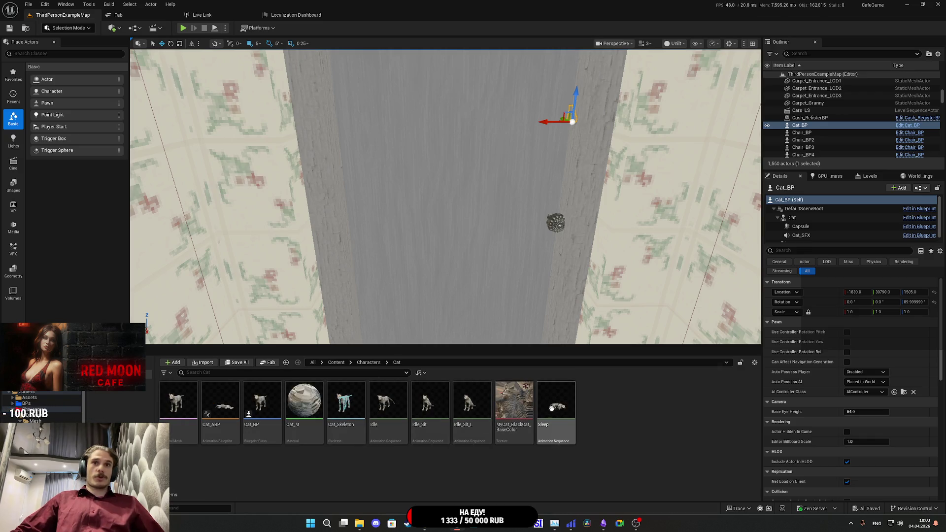
double_click(191, 407)
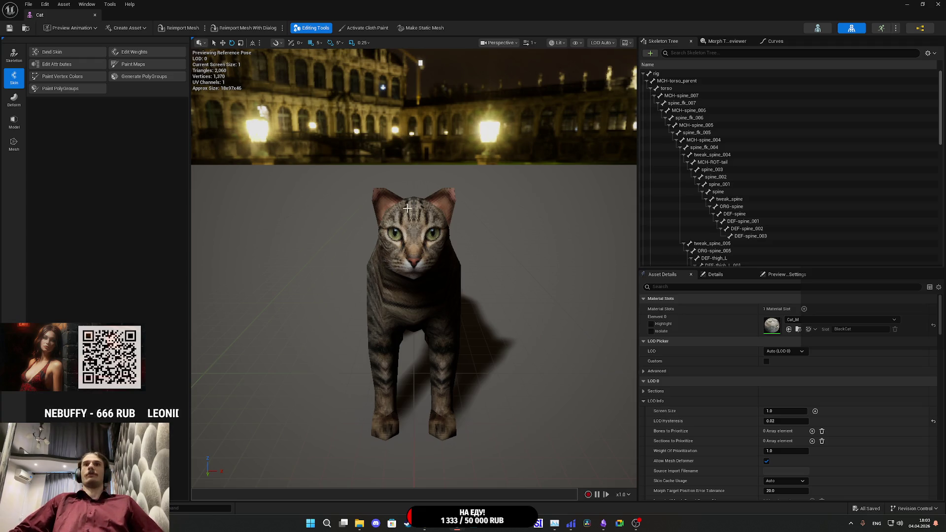
mouse_move(411, 214)
mouse_down()
mouse_move(408, 231)
mouse_move(423, 202)
mouse_up()
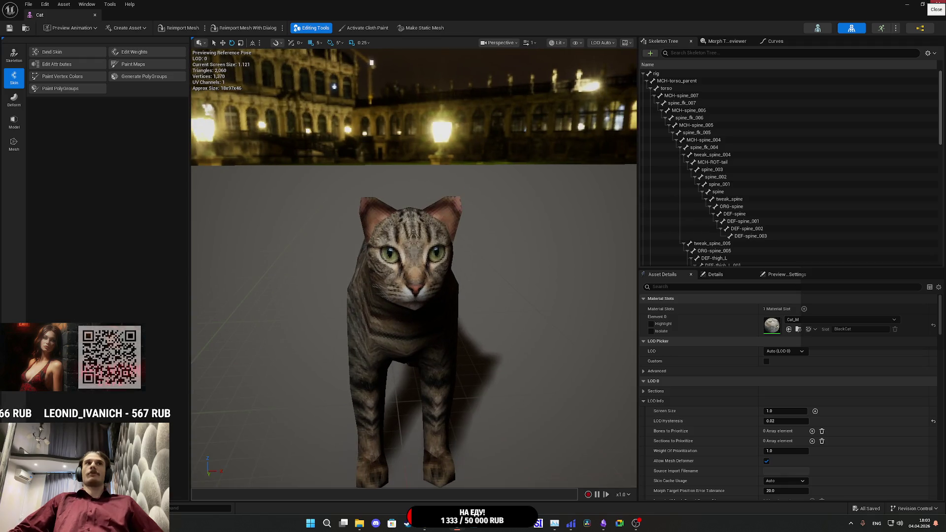
key(alt+Tab)
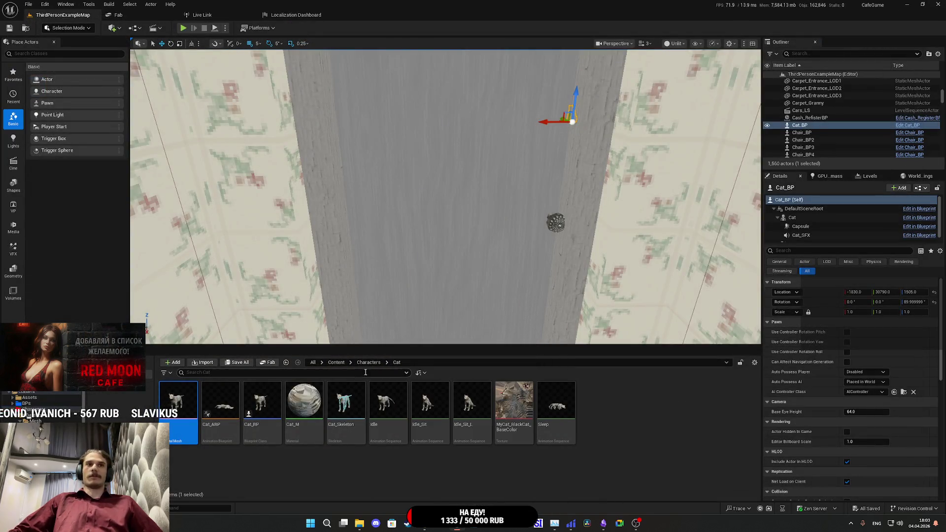
click(369, 362)
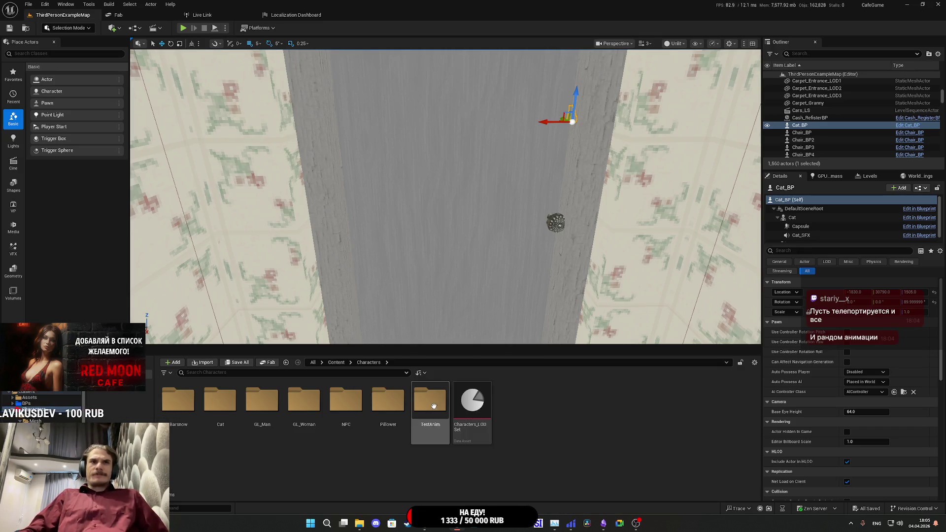
Step: Open the NPC folder, then its BabaK folder containing the Baba_K mesh
double_click(346, 400)
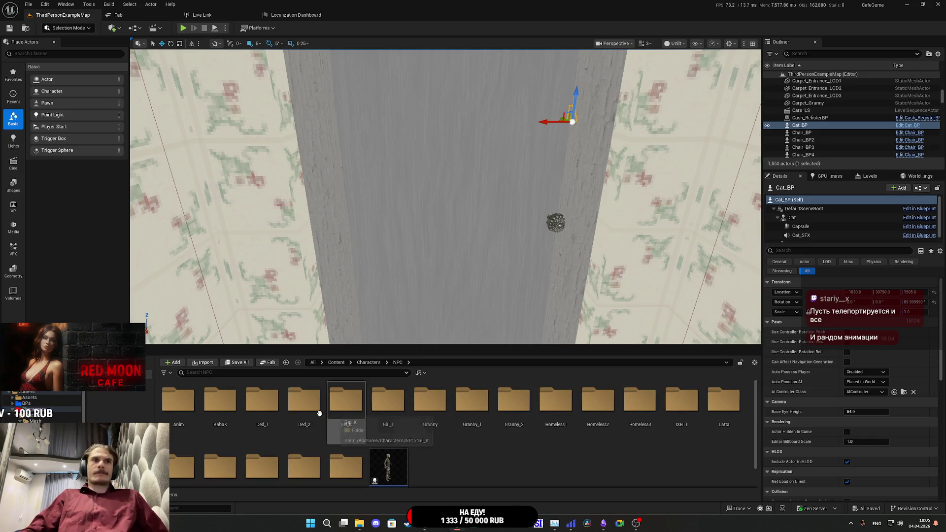
double_click(220, 402)
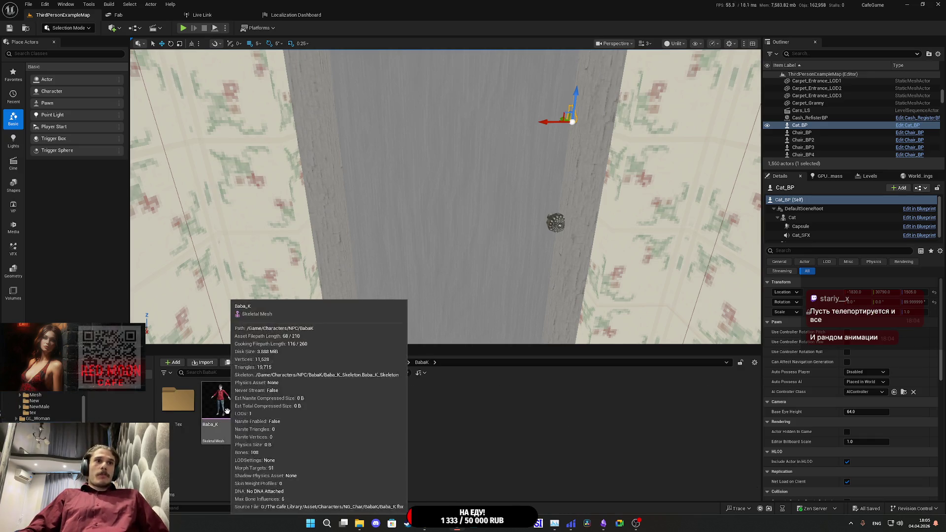
Step: Open Baba_K and assign Characters_LODSet with 3 LODs
click(221, 403)
double_click(221, 403)
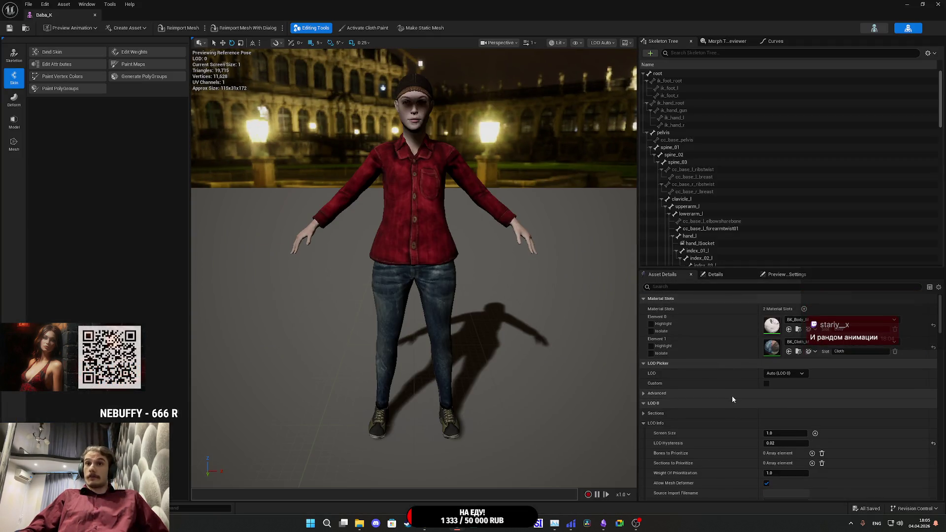
scroll(731, 396, down, 5)
scroll(734, 402, down, 10)
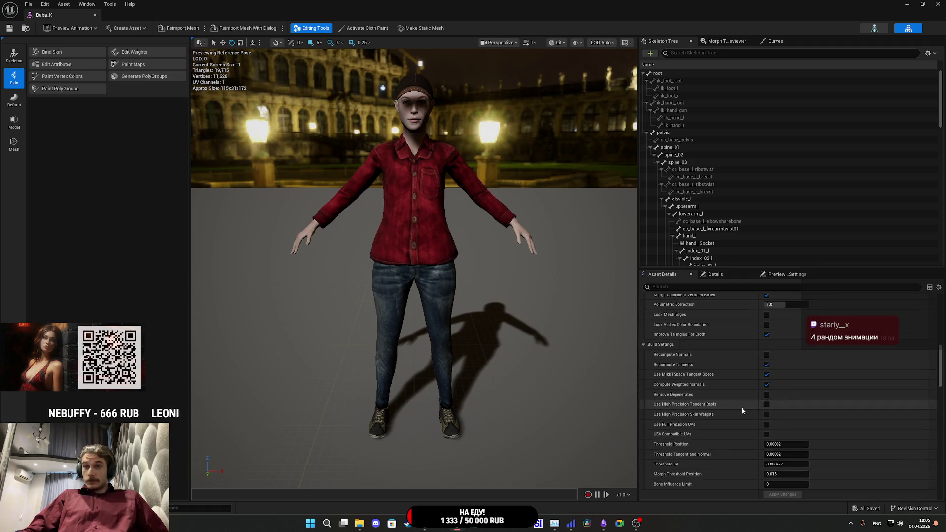
scroll(742, 410, down, 2)
click(797, 417)
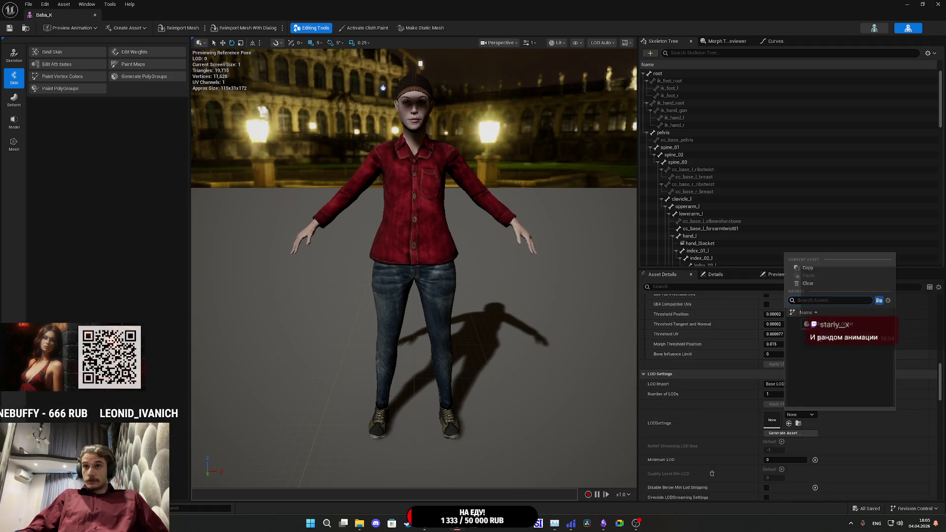
click(808, 323)
text(3)
key(Return)
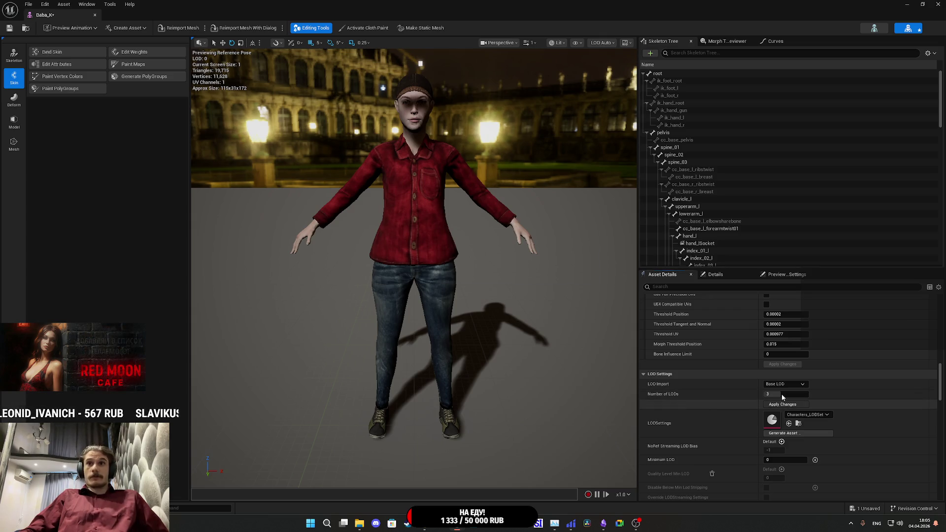
Step: Check the preview (19,715 to 2,463 triangles), save Baba_K, and switch back to the level
mouse_move(507, 338)
mouse_down()
mouse_move(507, 310)
mouse_move(507, 380)
mouse_move(507, 338)
mouse_up()
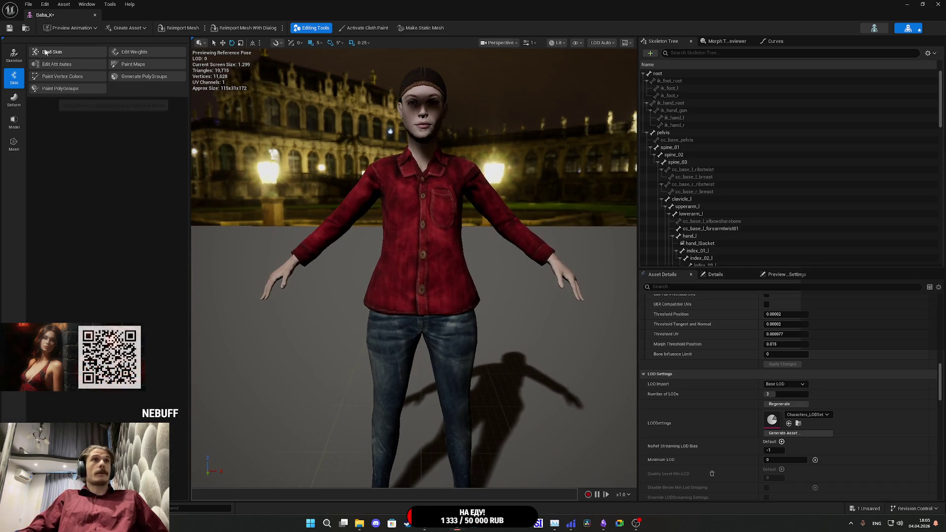
click(9, 28)
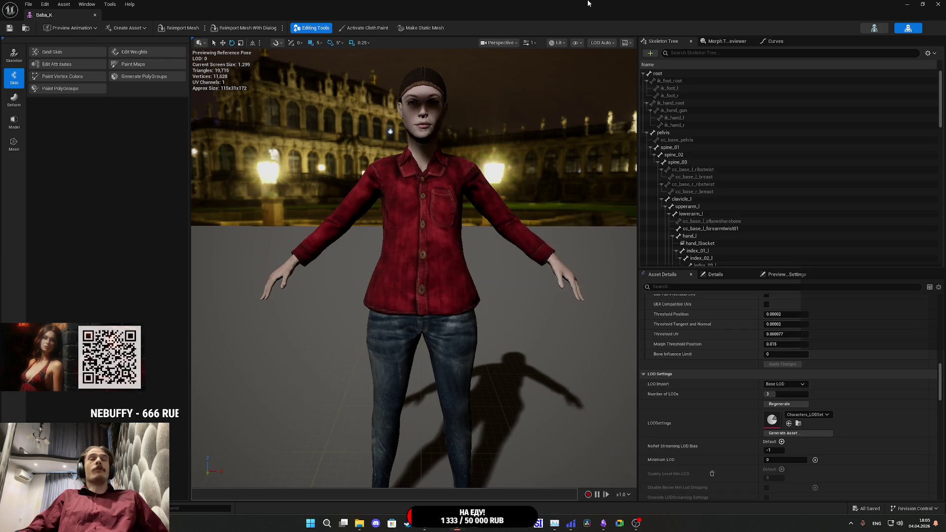
key(alt+Tab)
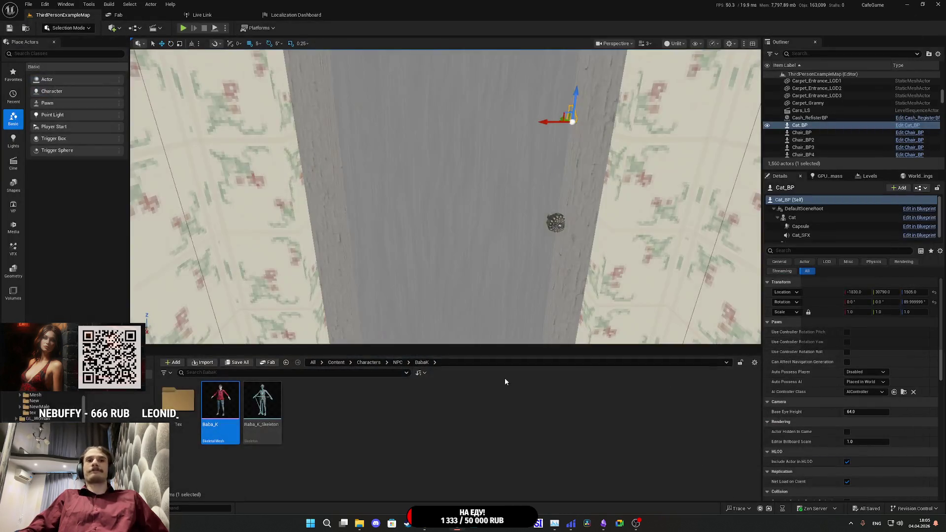
Step: Open the Ded_1 skeletal mesh from NPC > Ded_1 in a smaller window
click(392, 366)
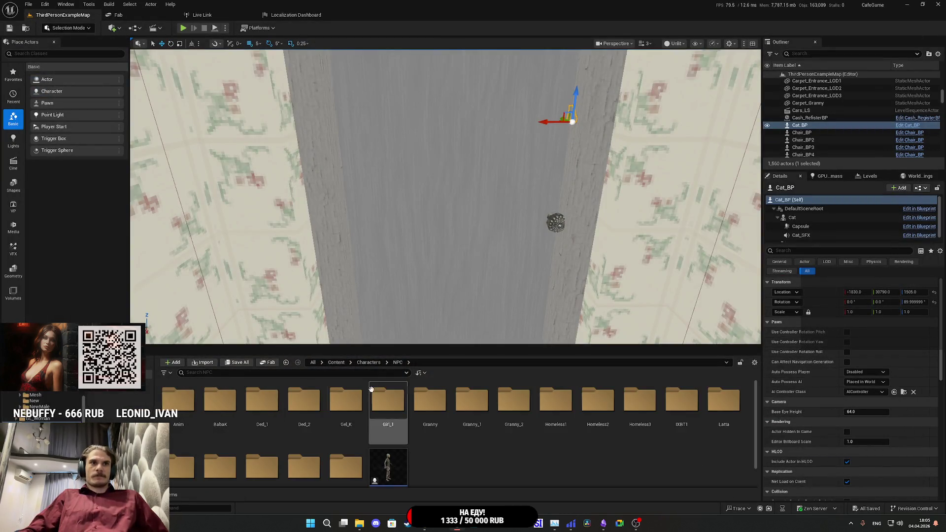
double_click(278, 412)
double_click(221, 408)
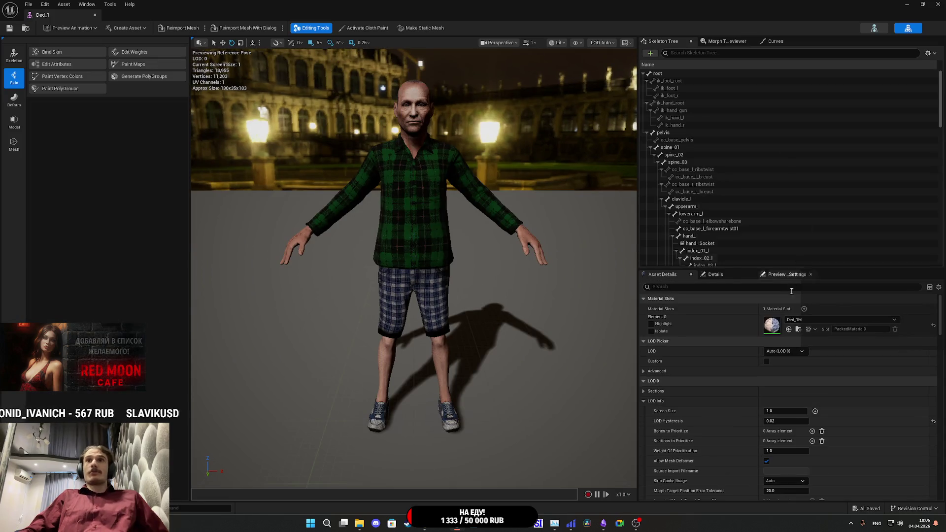
click(924, 4)
Step: Apply the pending edits to the Ded_1M material in the Tex folder, then close it
double_click(191, 412)
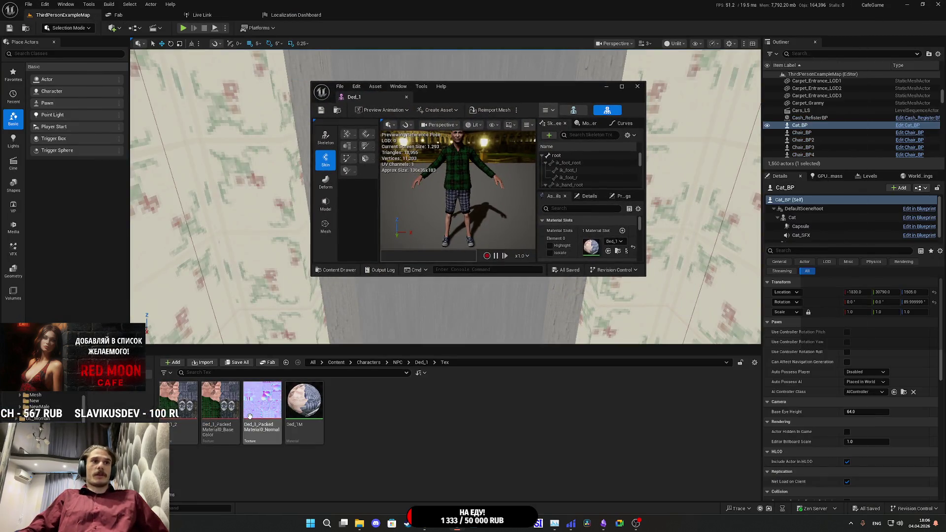
double_click(307, 406)
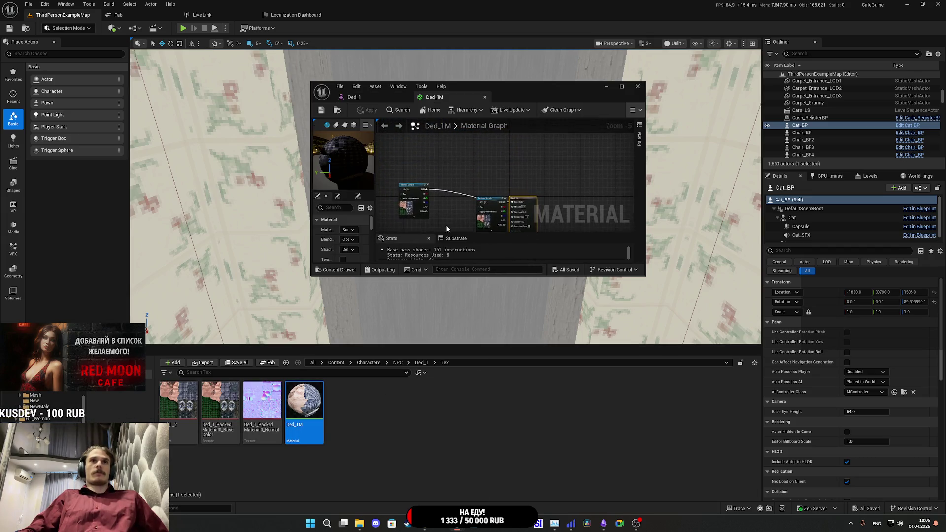
scroll(446, 228, up, 3)
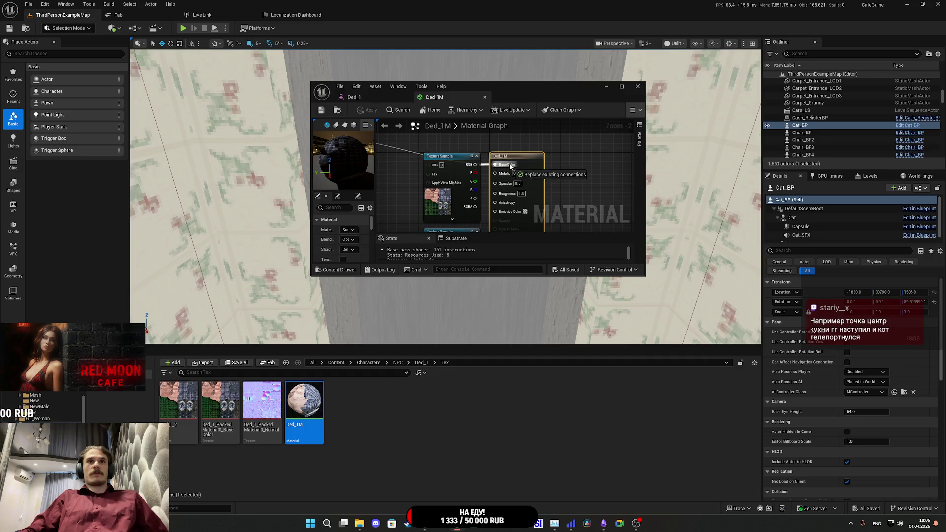
drag(402, 170, 519, 201)
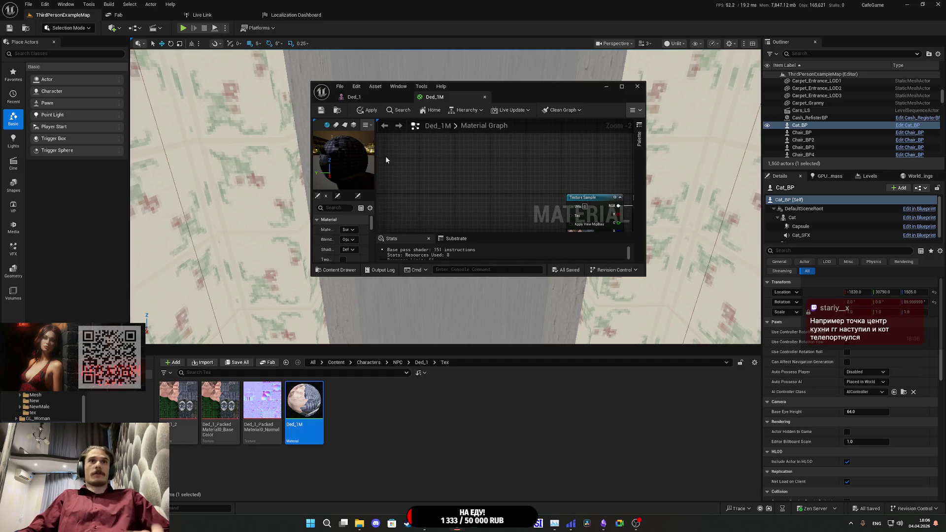
click(369, 110)
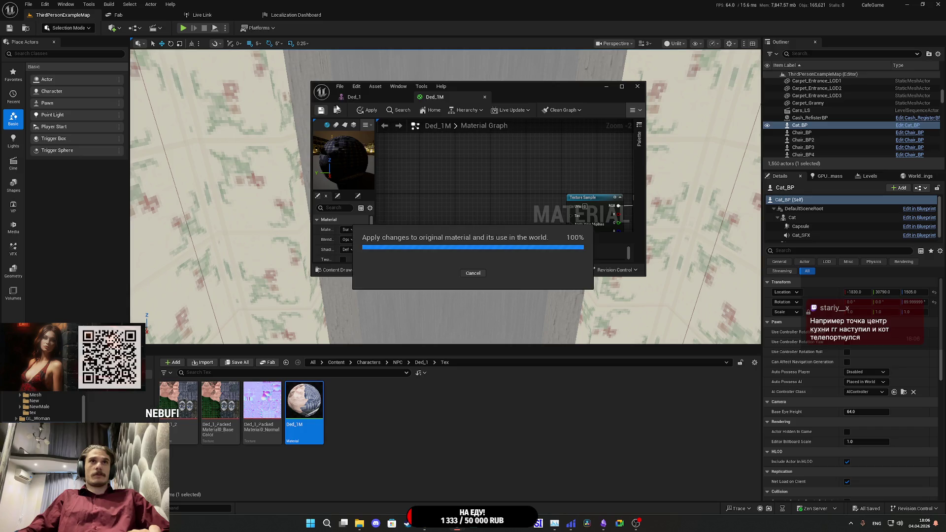
middle_click(446, 97)
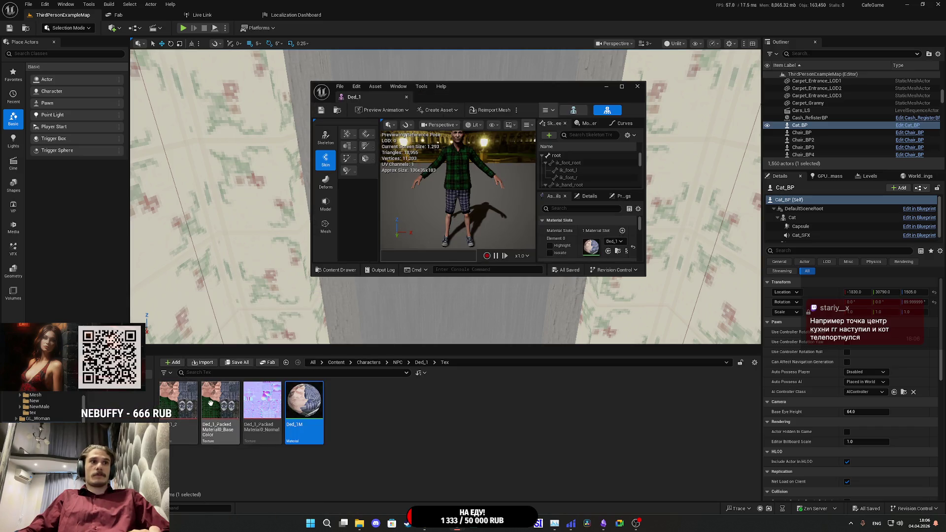
Step: Delete the Ded_1_2 texture and maximize the Ded_1 mesh editor
click(220, 401)
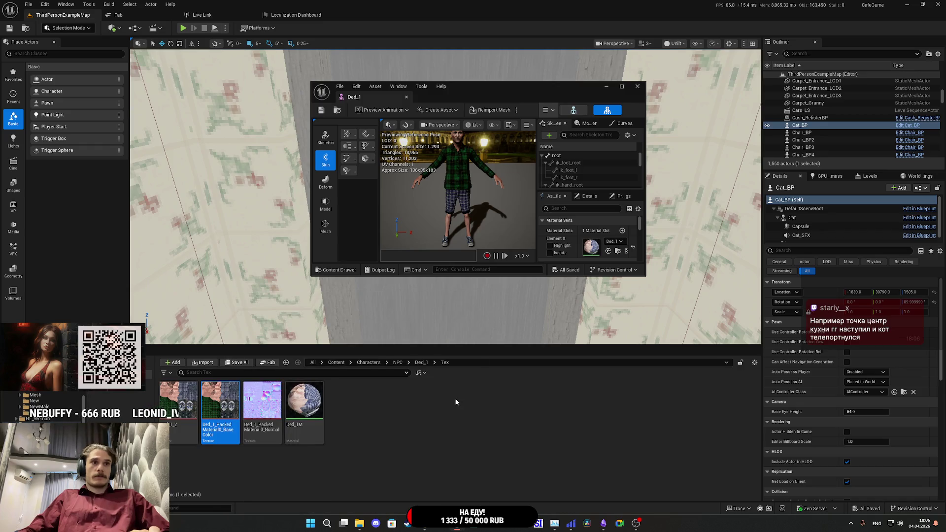
key(Delete)
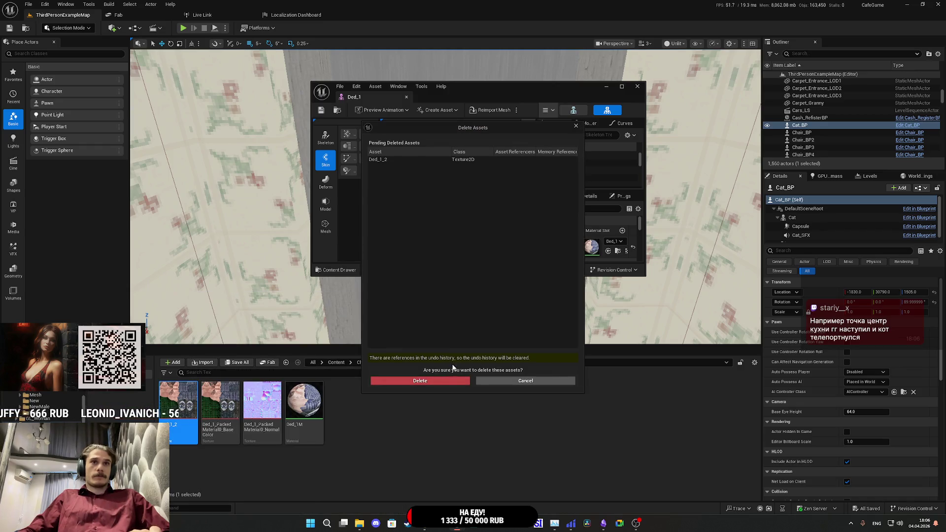
click(429, 379)
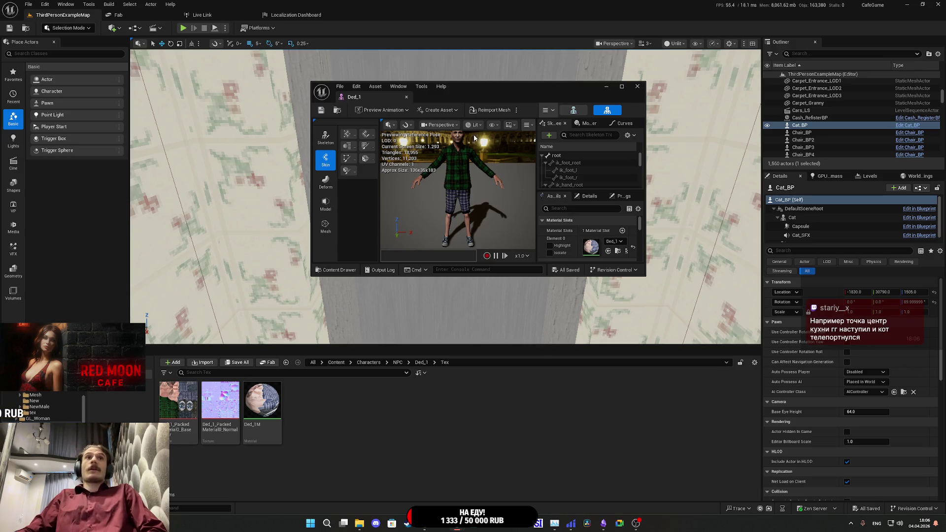
double_click(501, 93)
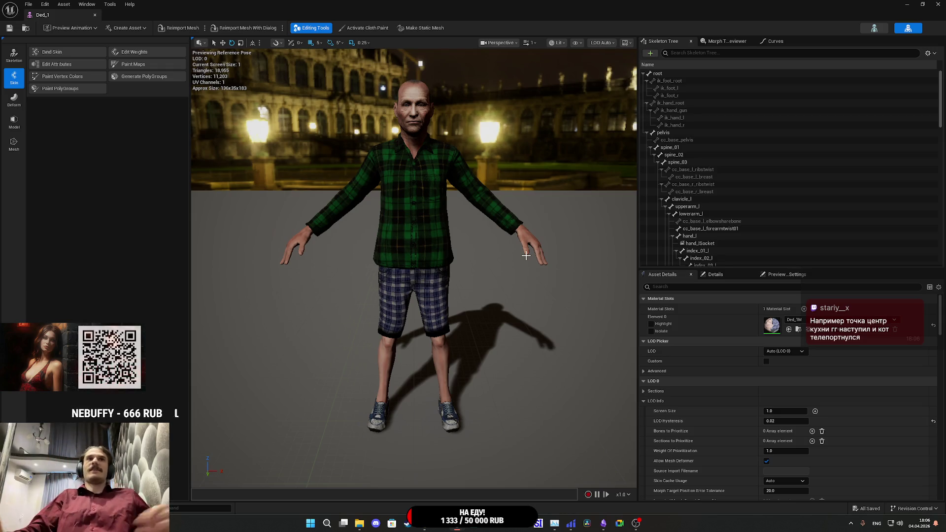
Step: Save Ded_1, then assign it Characters_LODSet with 3 LODs
click(9, 28)
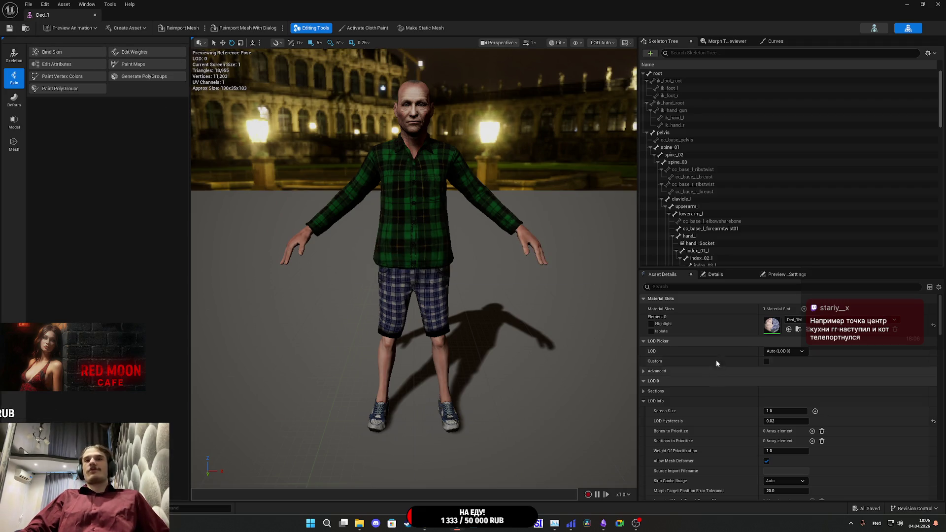
scroll(725, 339, down, 5)
scroll(727, 342, down, 10)
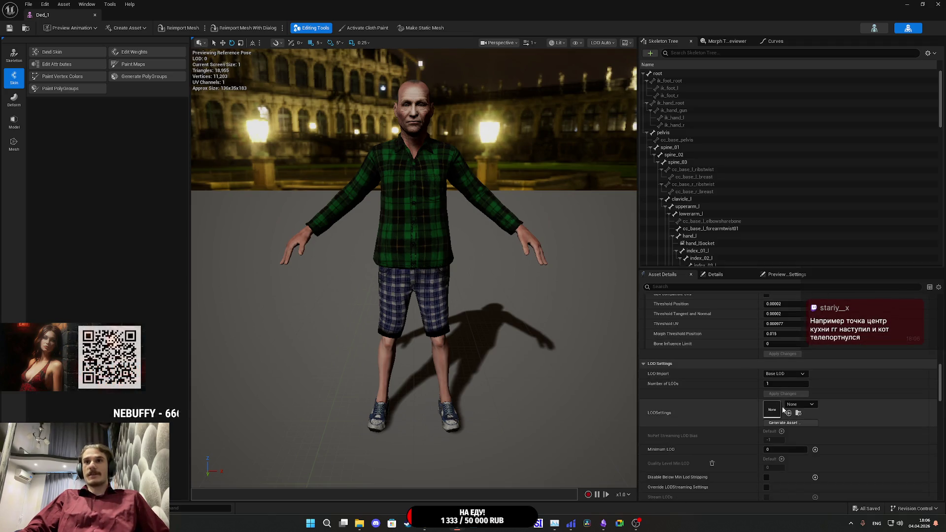
click(799, 404)
click(818, 318)
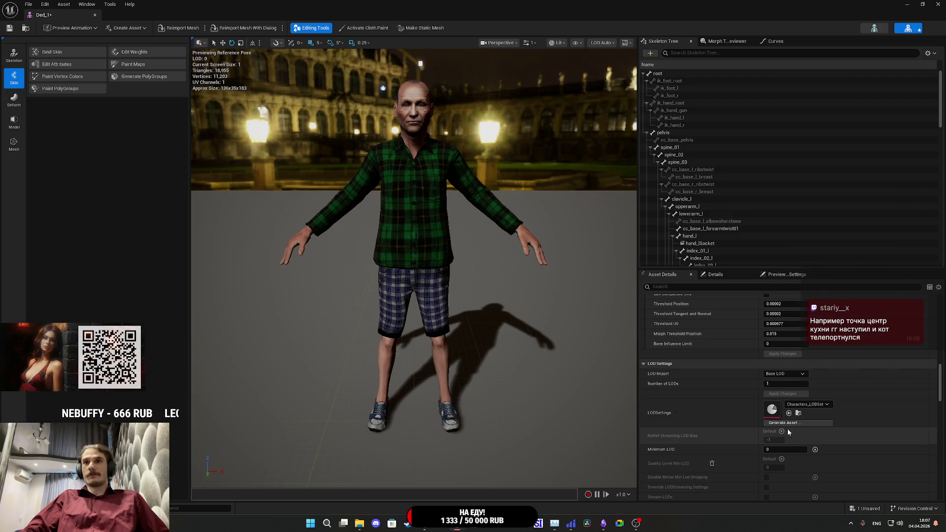
click(783, 394)
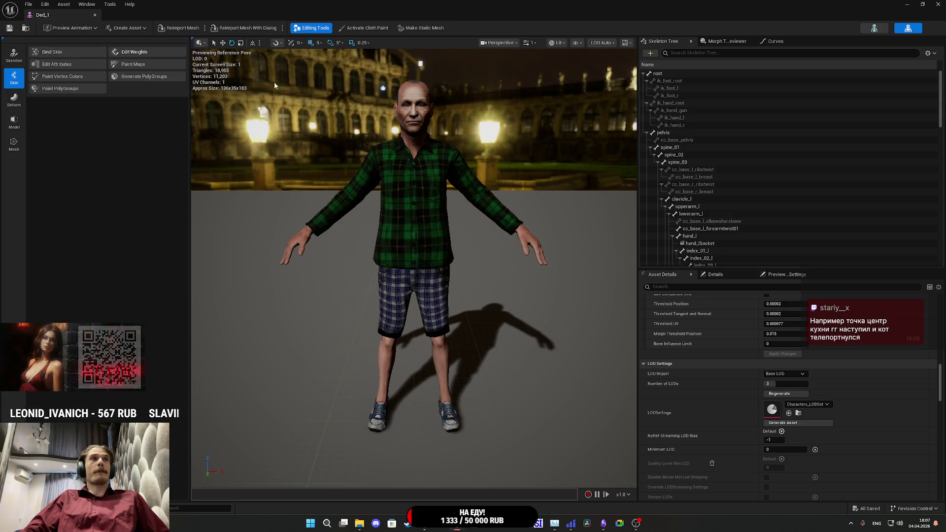
Step: Save Ded_1 again and return to the level editor's Ded_1 folder
click(9, 28)
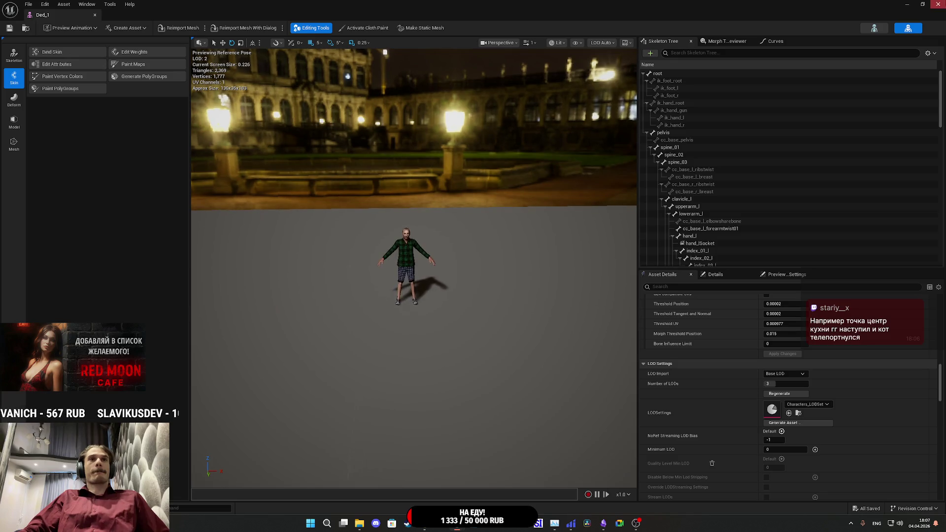
key(alt+Tab)
click(420, 363)
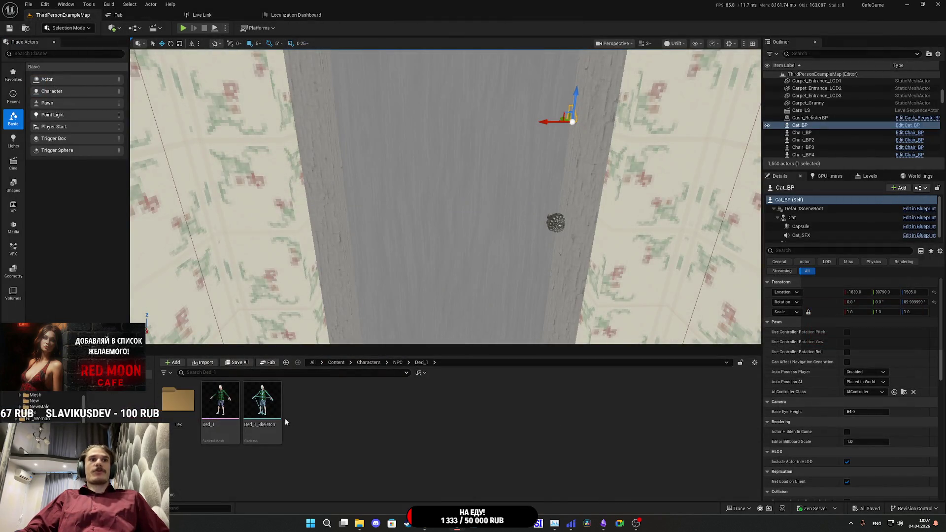
Step: Go up to NPC and open the Ded_2 skeletal mesh from the Ded_2 folder
click(397, 363)
double_click(341, 407)
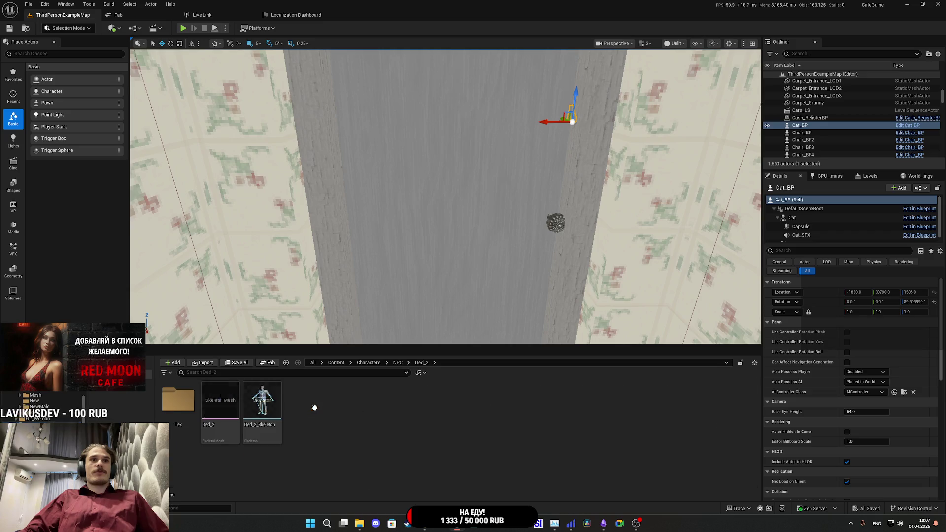
double_click(233, 409)
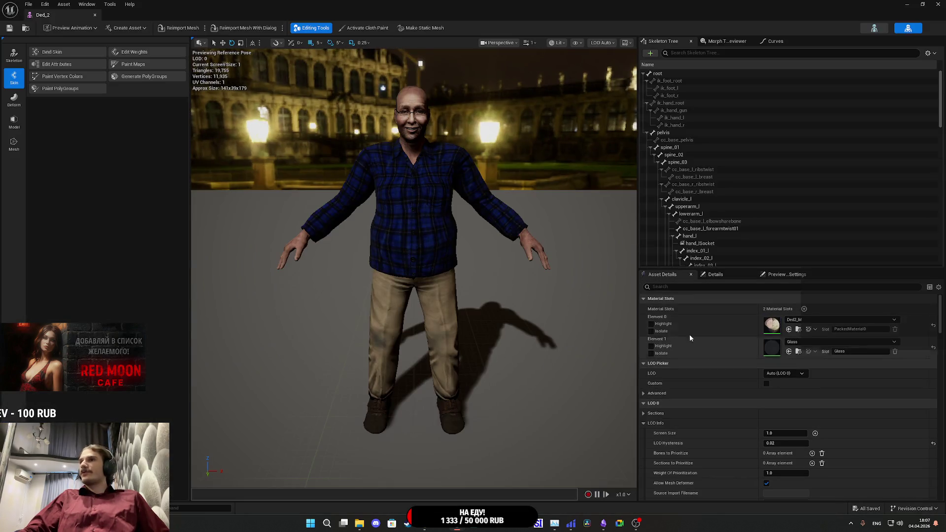
Step: Assign Ded_2 Characters_LODSet with 3 LODs, save it, and return to the level
scroll(710, 385, down, 10)
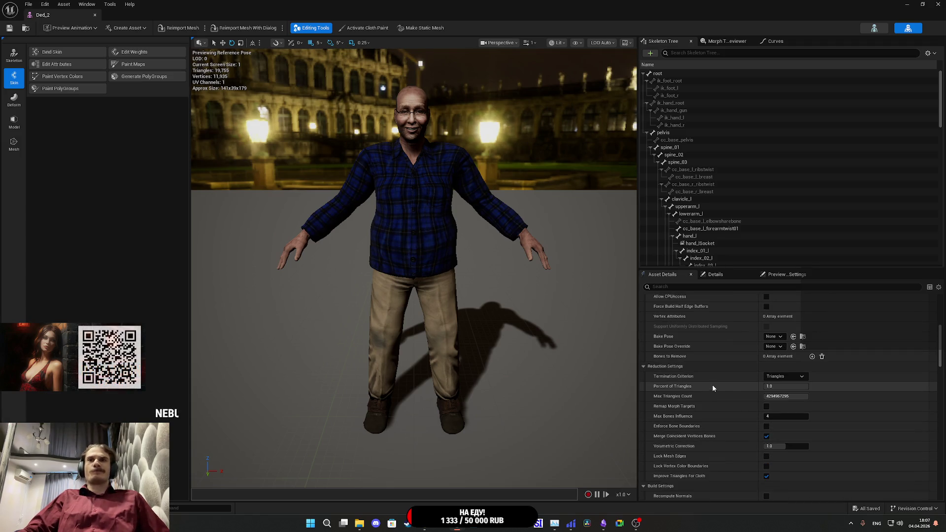
scroll(732, 387, up, 10)
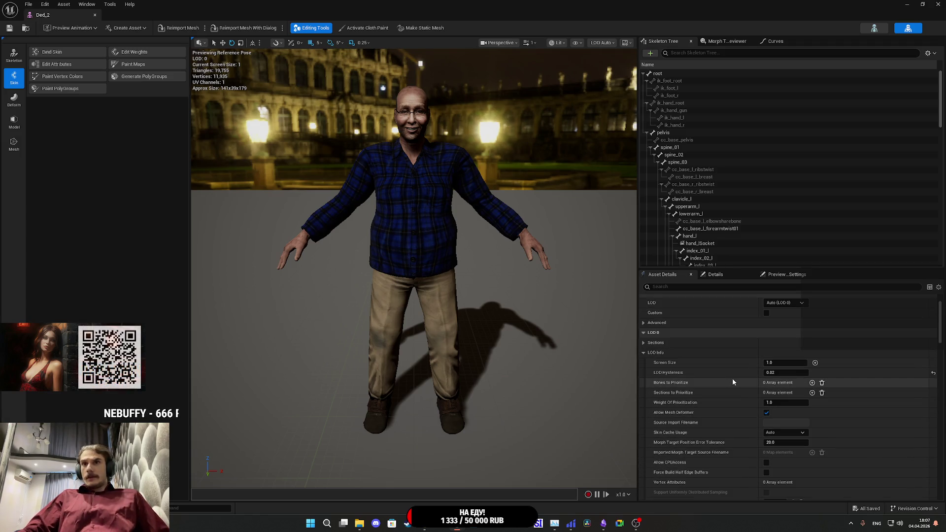
scroll(733, 379, down, 8)
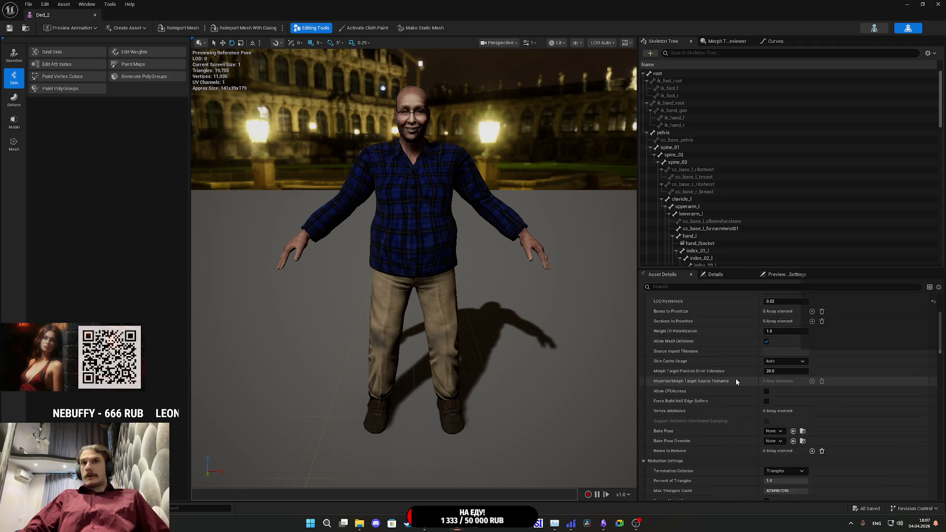
scroll(738, 378, down, 12)
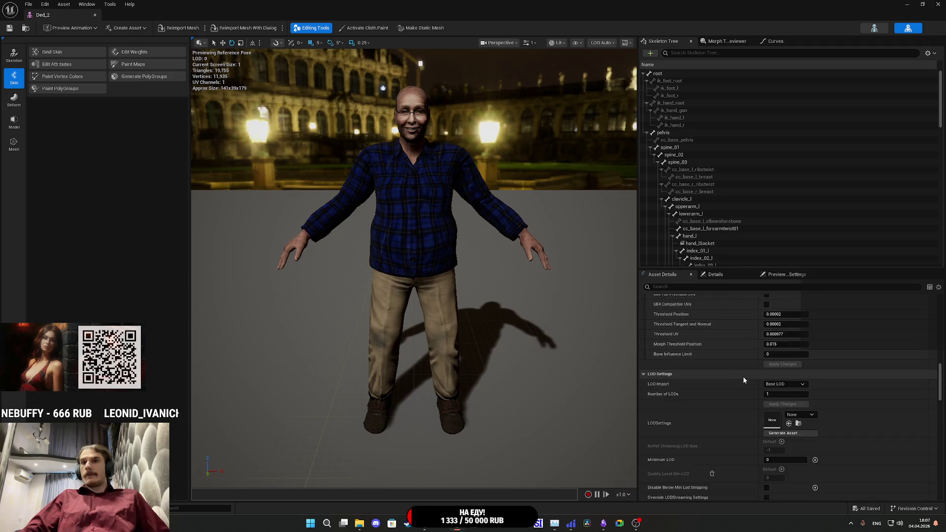
click(802, 415)
click(818, 328)
click(786, 394)
text(3)
key(Return)
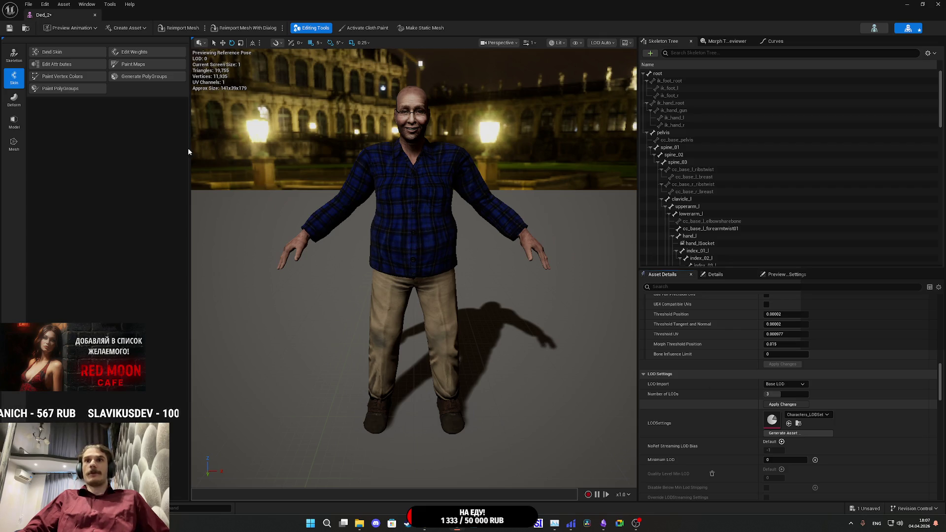
click(9, 30)
key(alt+Tab)
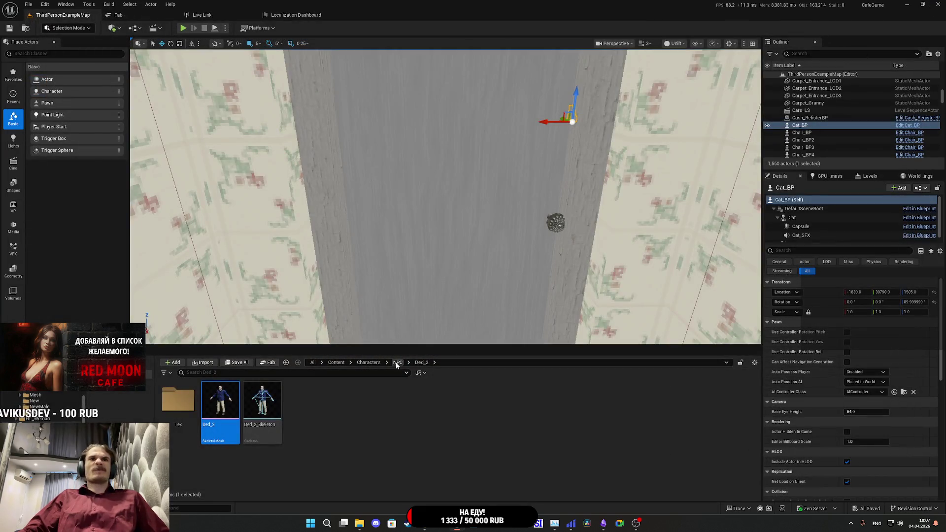
Step: Check that the Gel_K_M mesh already uses Characters_LODSet as its LOD settings
click(397, 363)
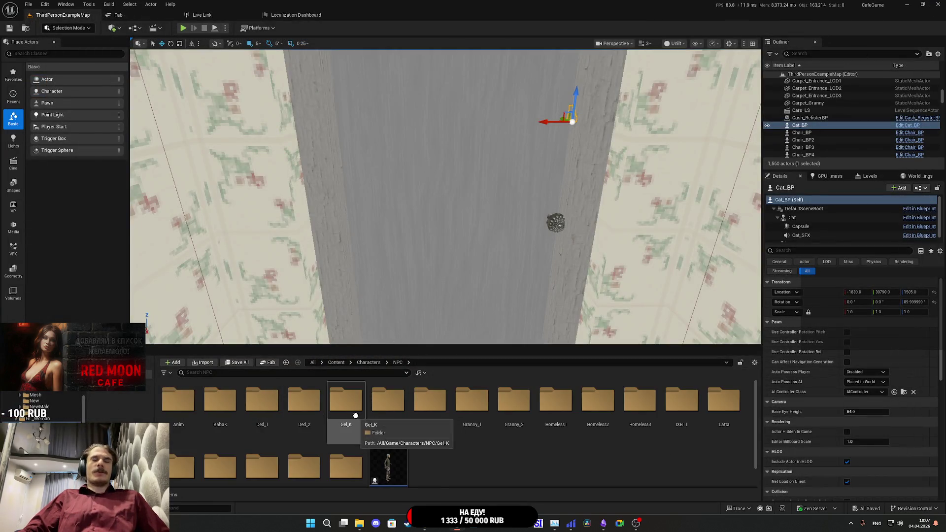
key(alt+Tab)
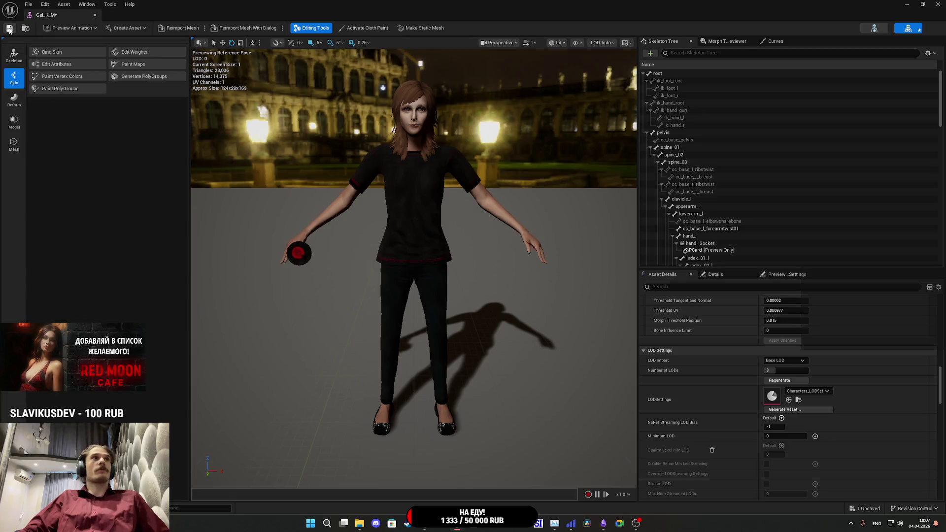
key(alt+Tab)
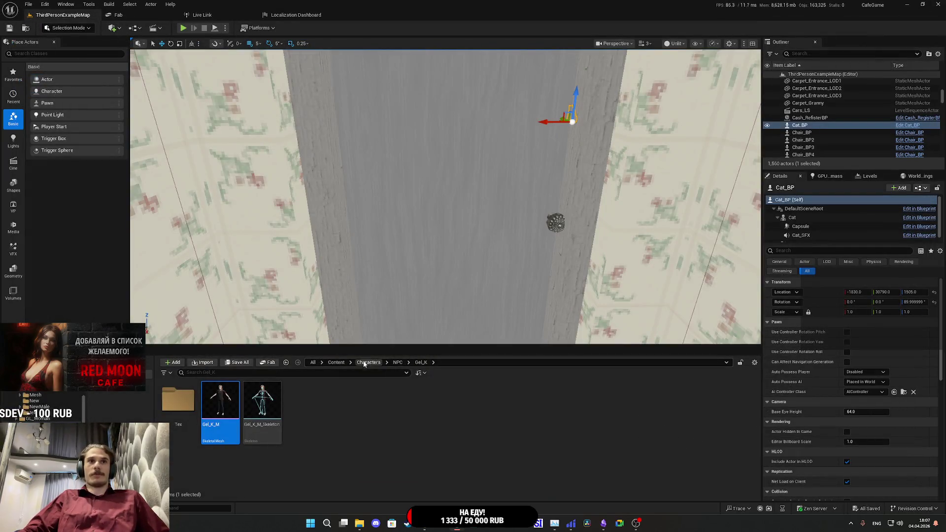
Step: Give the Girl_1 mesh Characters_LODSet with 3 LODs, save it, and close its editor
click(397, 363)
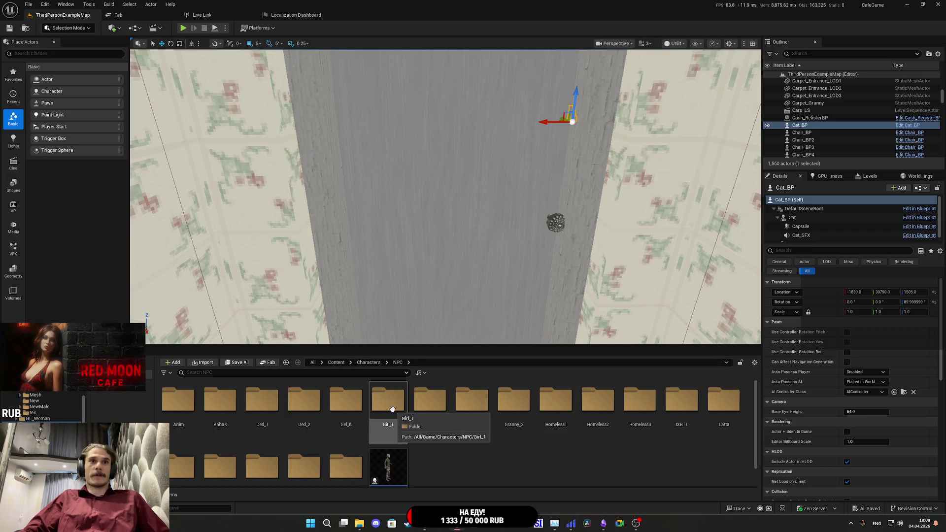
double_click(392, 424)
double_click(432, 412)
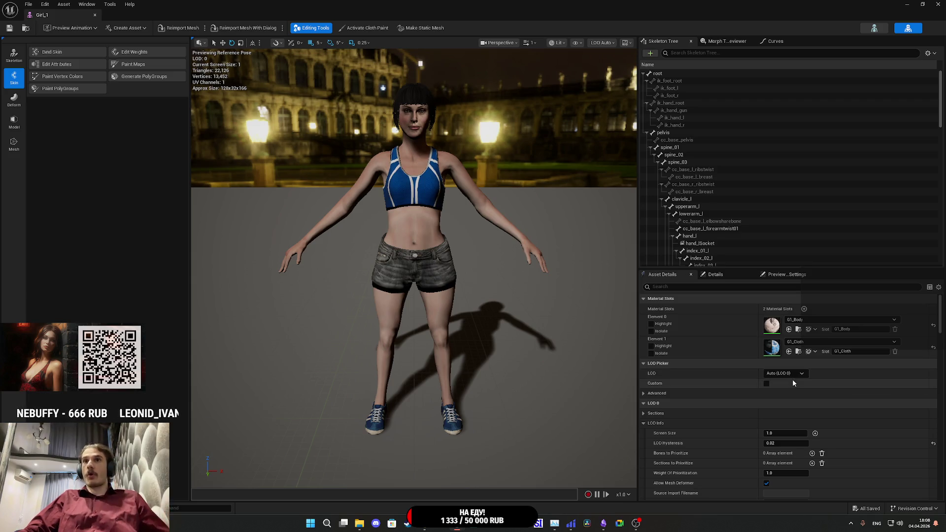
scroll(753, 380, down, 10)
scroll(735, 382, down, 3)
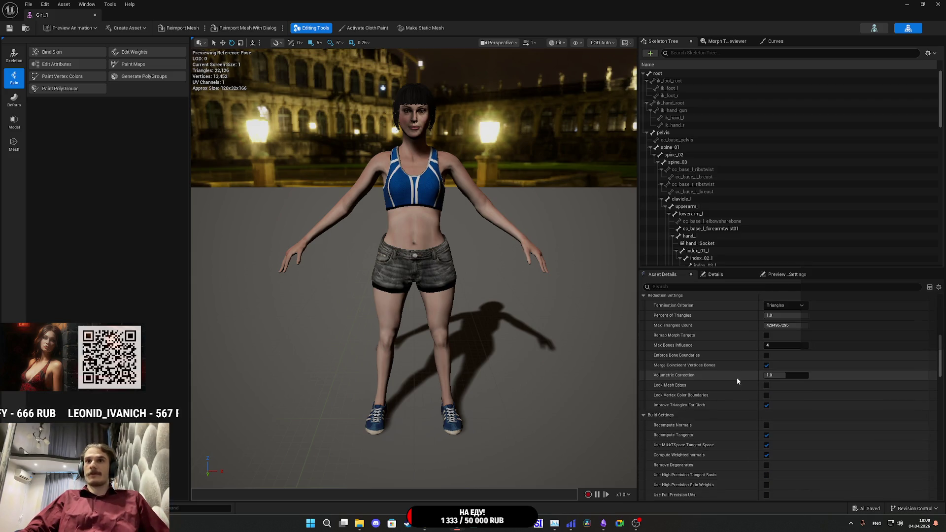
scroll(742, 372, down, 10)
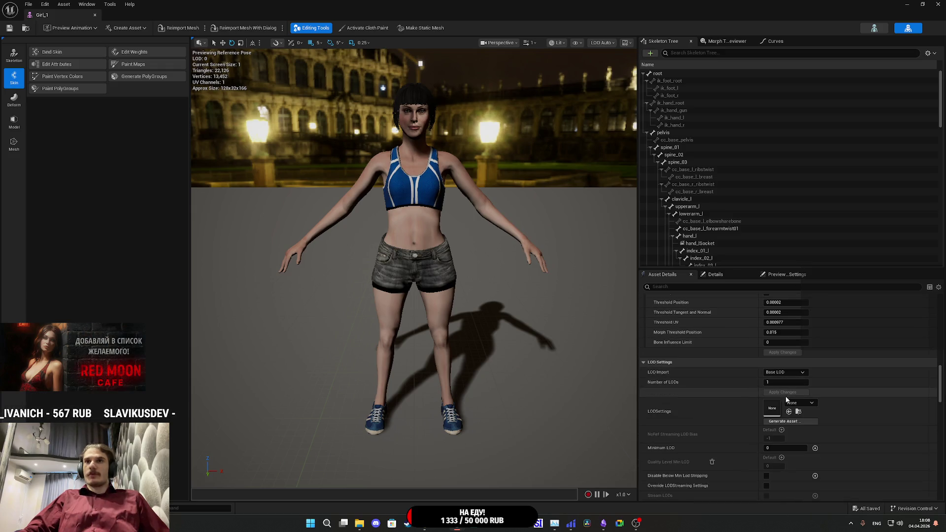
click(805, 402)
click(824, 312)
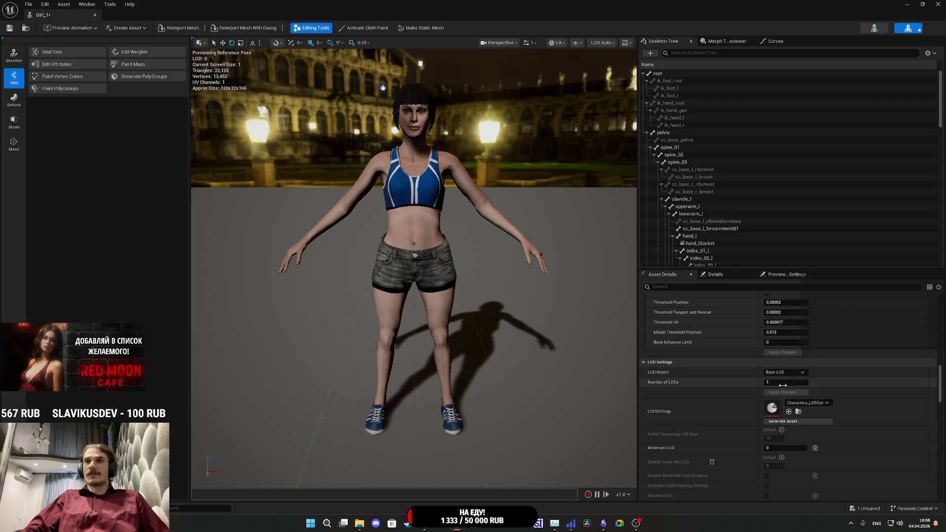
click(780, 384)
text(3)
click(789, 393)
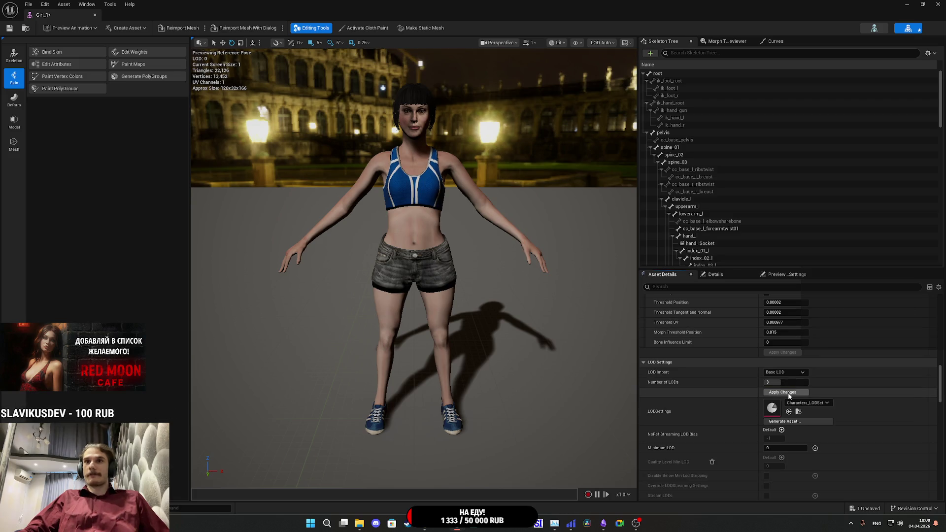
click(9, 29)
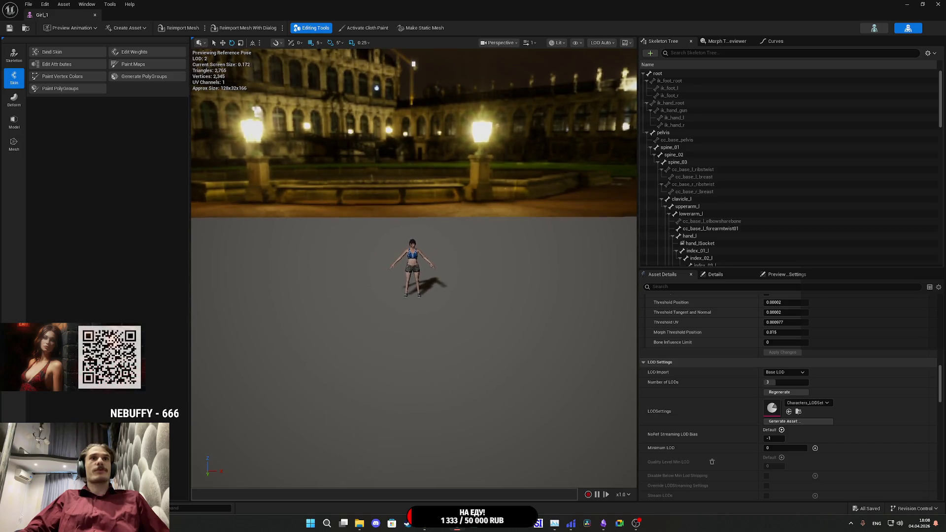
click(937, 4)
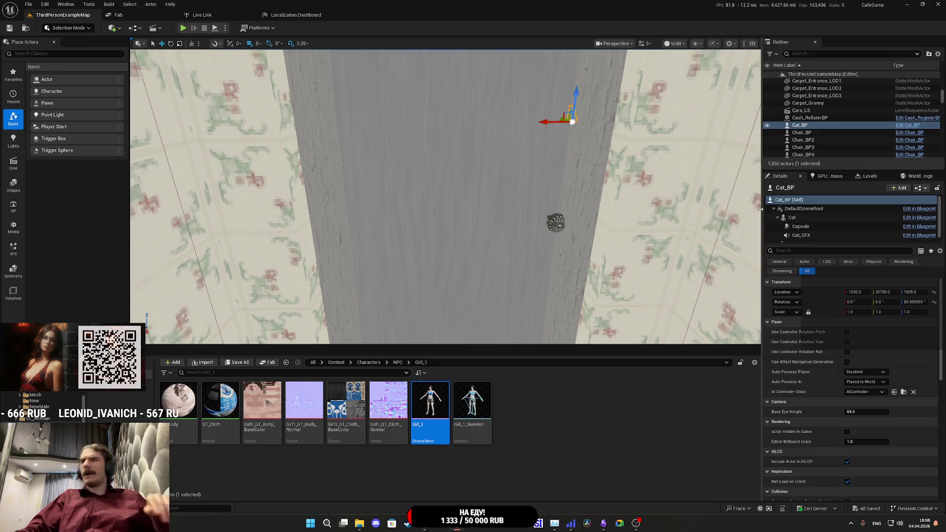
Step: Assign Characters_LODSet to the Granny_M mesh and set its Number of LODs to 3
click(397, 363)
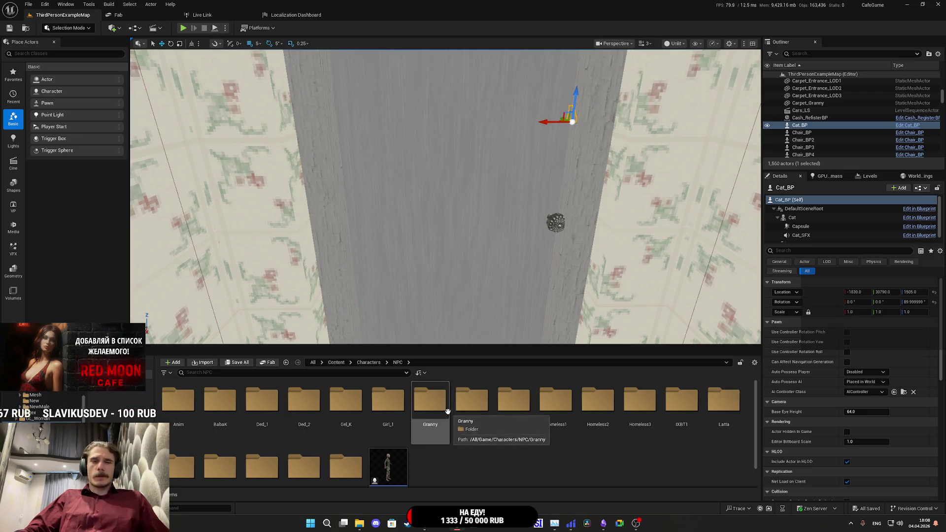
double_click(389, 400)
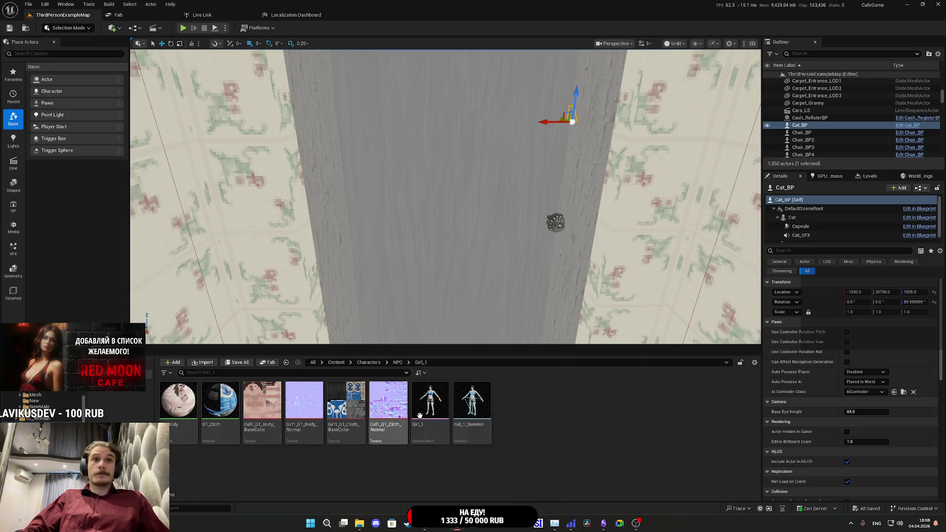
click(397, 363)
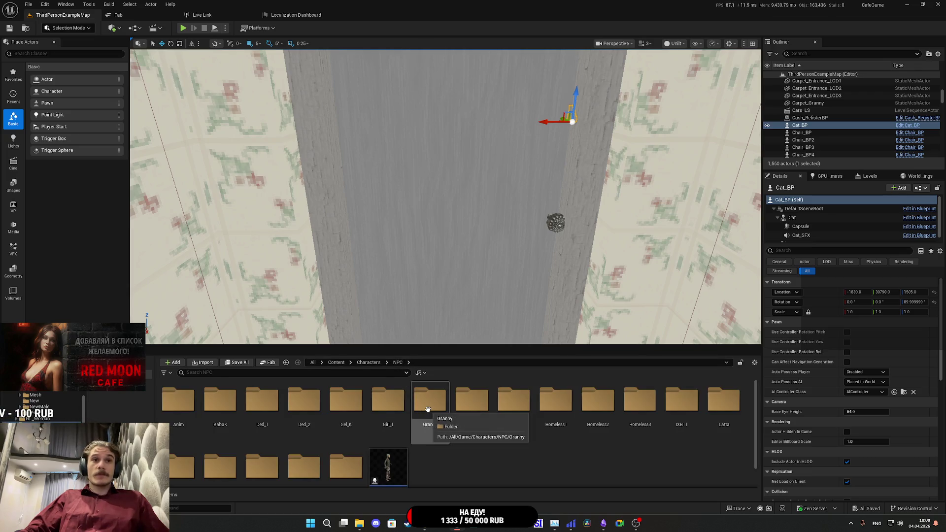
double_click(428, 409)
double_click(262, 401)
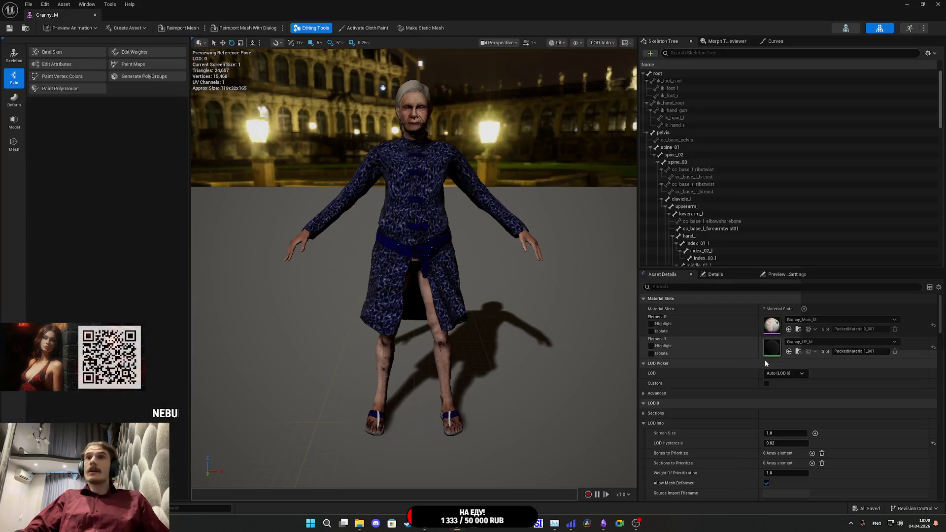
scroll(745, 367, down, 10)
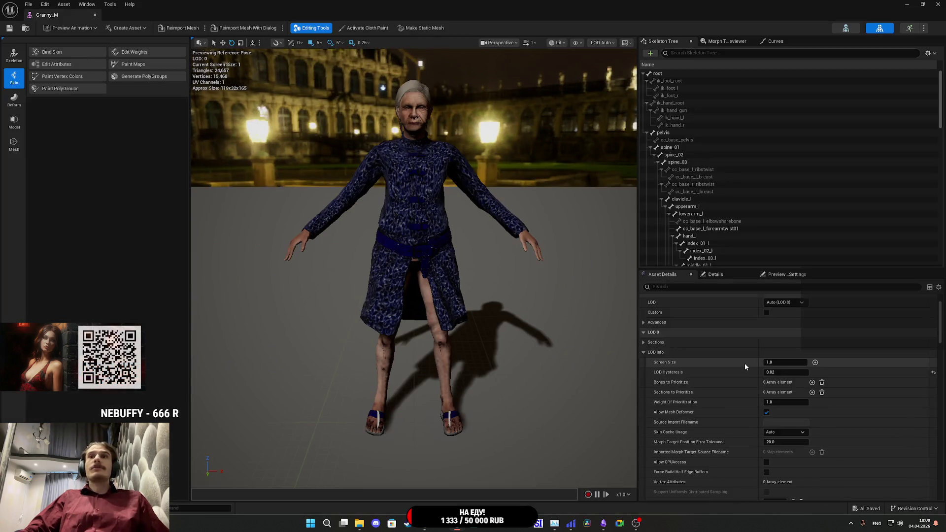
scroll(746, 363, down, 6)
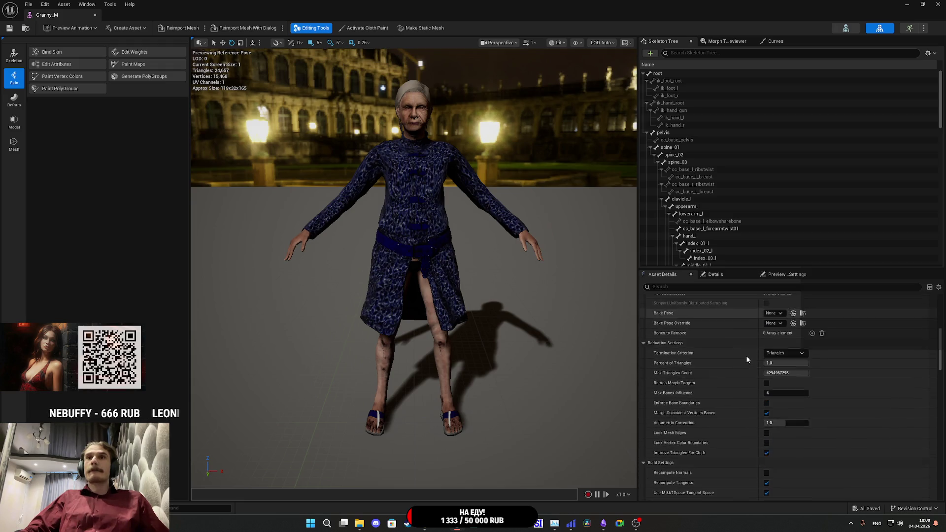
click(799, 390)
click(813, 263)
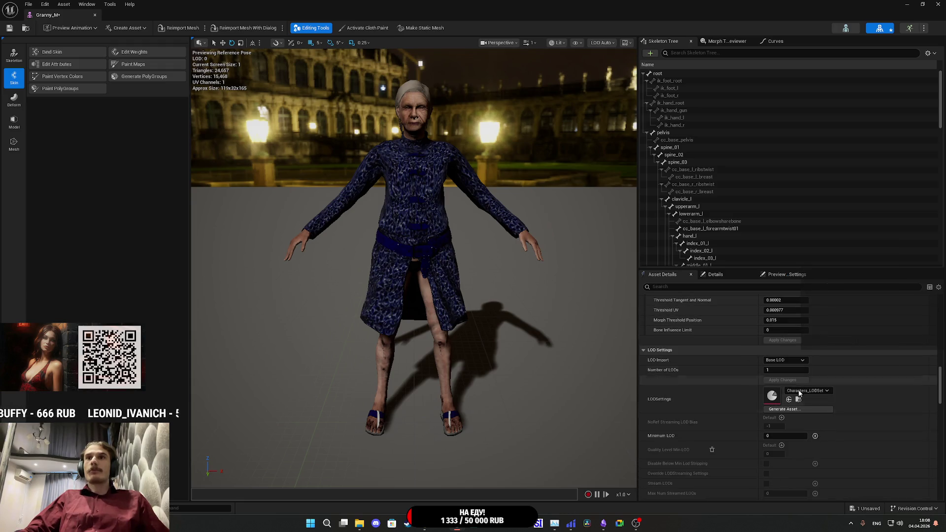
click(785, 370)
text(3)
key(Return)
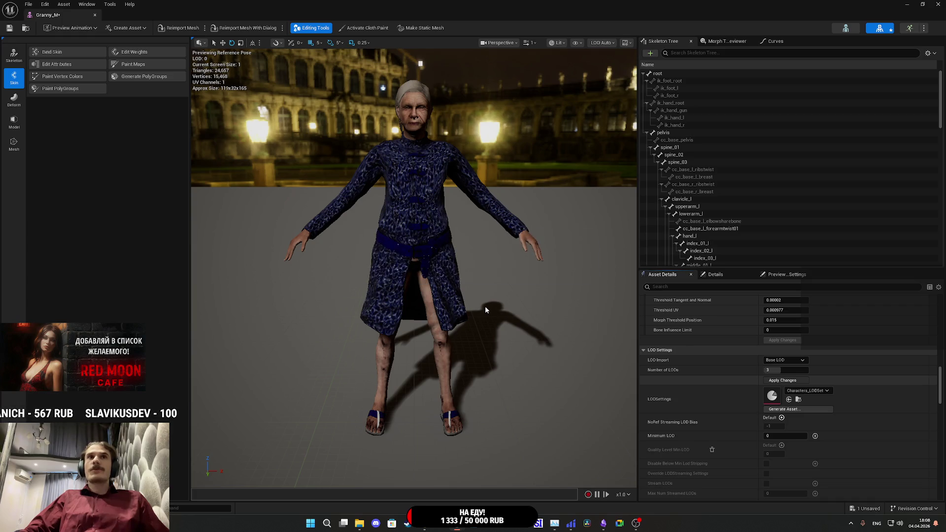
Step: Preview a lower-detail LOD, return the preview to LOD Auto, then save and close Granny_M
click(605, 44)
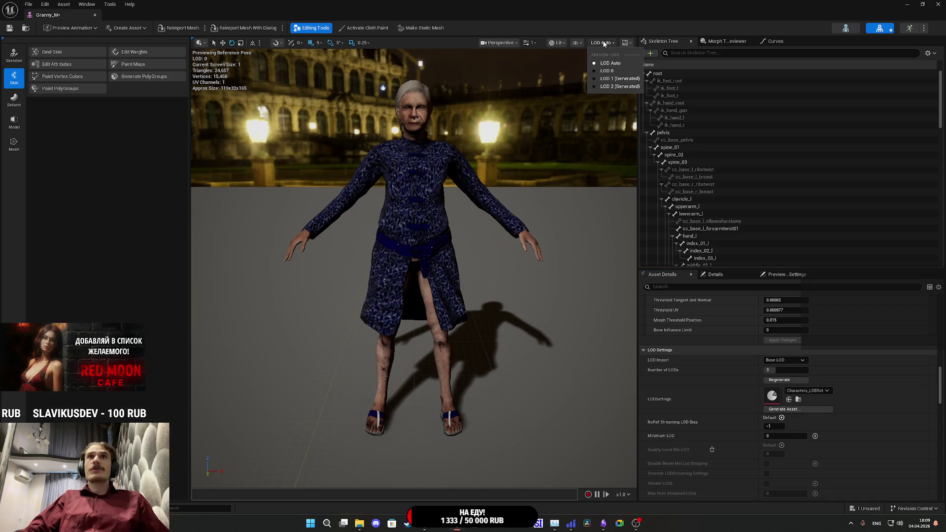
click(620, 86)
mouse_move(619, 87)
mouse_down()
mouse_move(522, 83)
mouse_move(616, 86)
mouse_move(541, 168)
mouse_up()
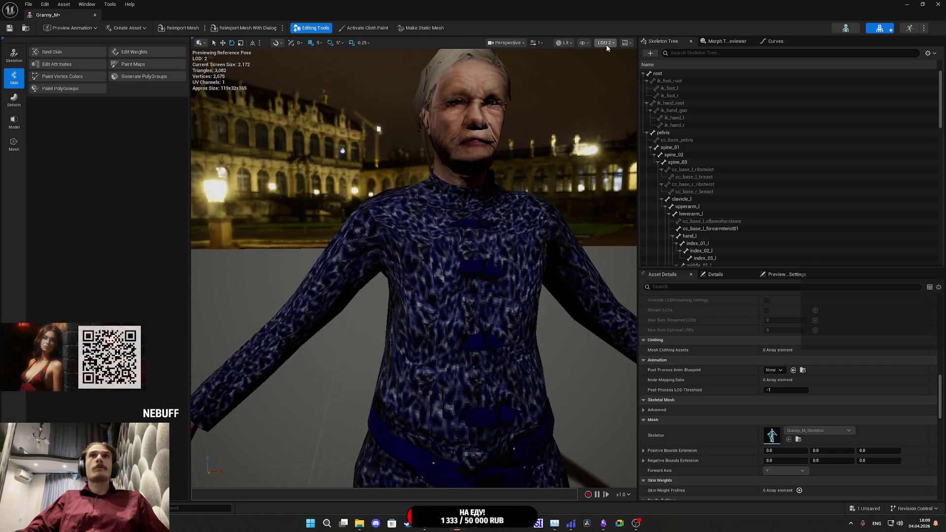
click(613, 64)
click(9, 28)
click(937, 4)
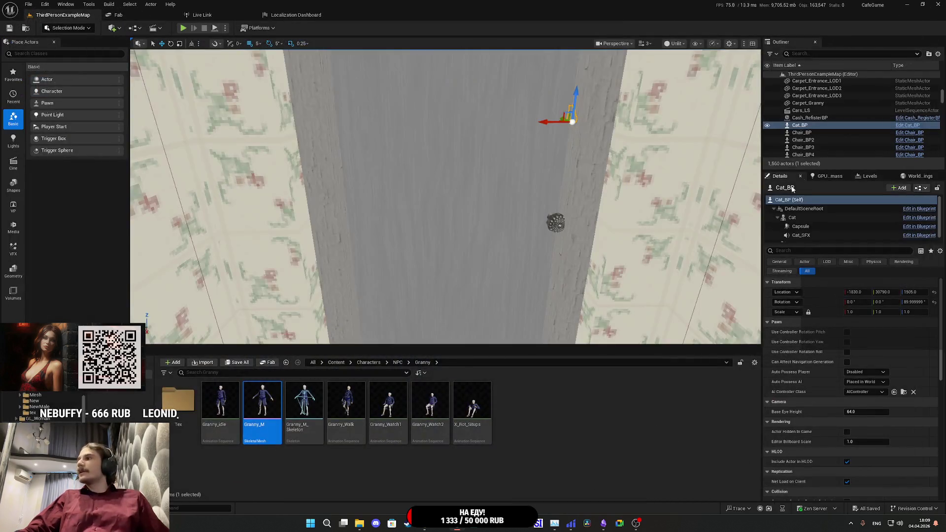
Step: Give the Granny_1 mesh Characters_LODSet with 3 LODs (23,877 to 2,984 triangles), then close its editor
click(398, 362)
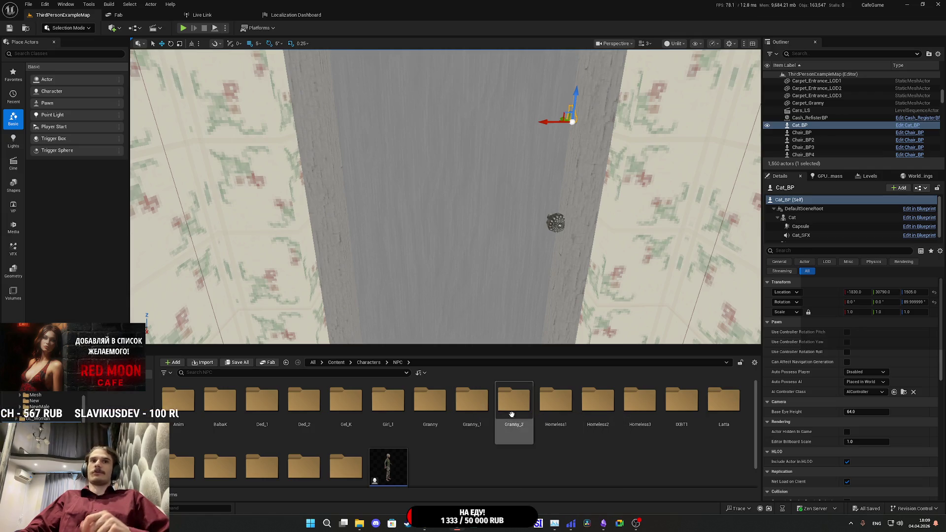
double_click(484, 410)
double_click(232, 404)
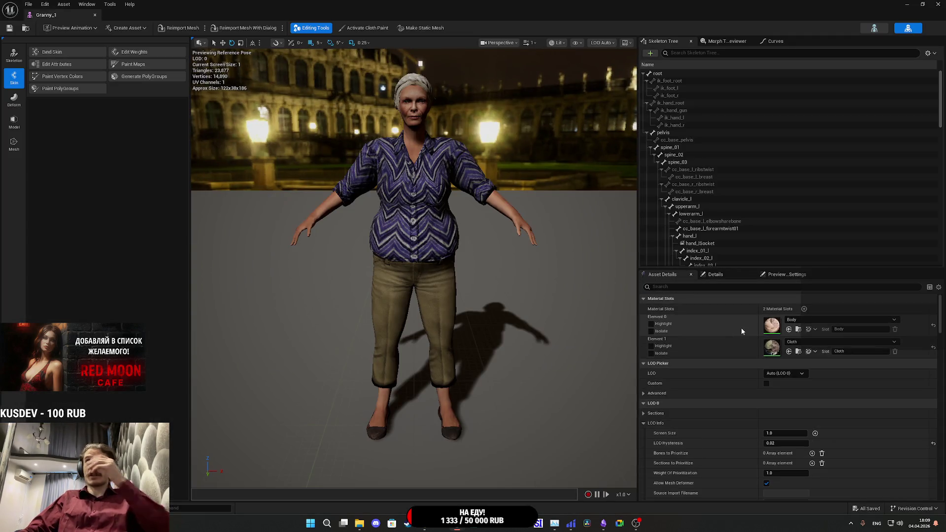
scroll(728, 335, down, 4)
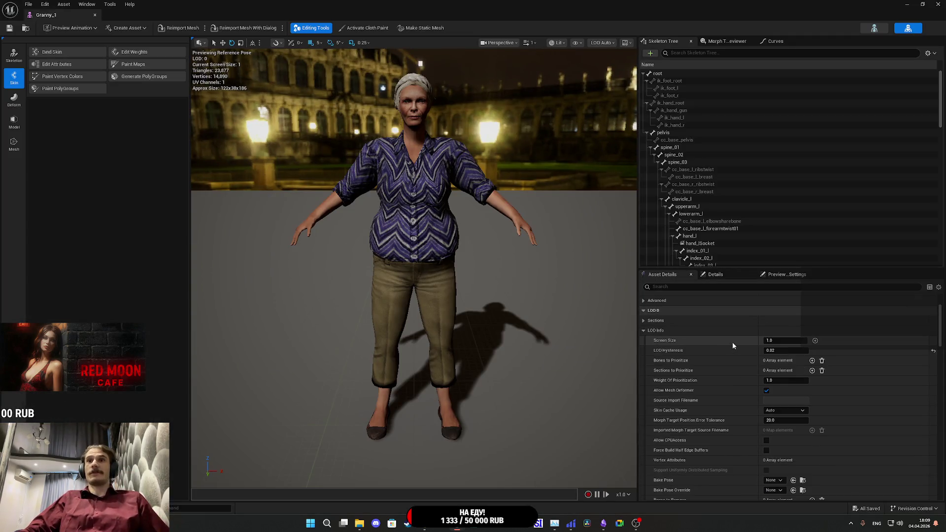
scroll(735, 343, down, 10)
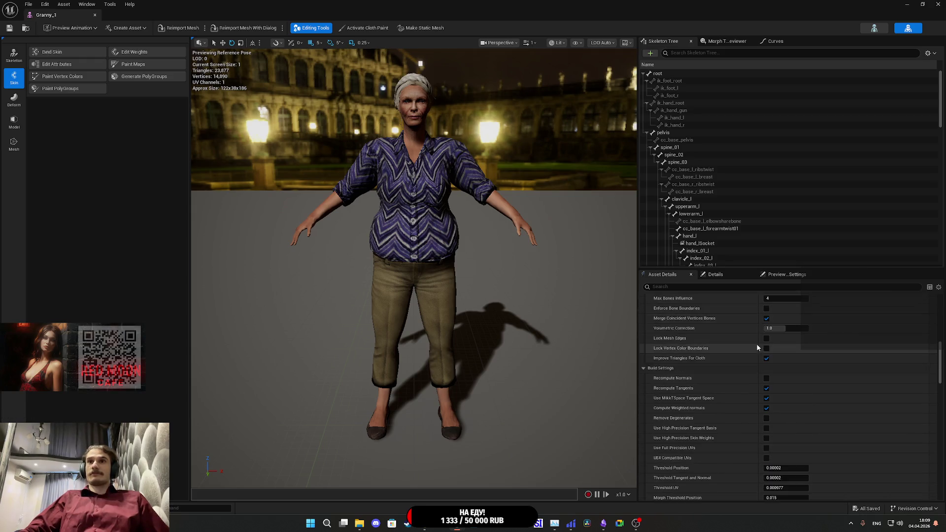
scroll(762, 345, down, 3)
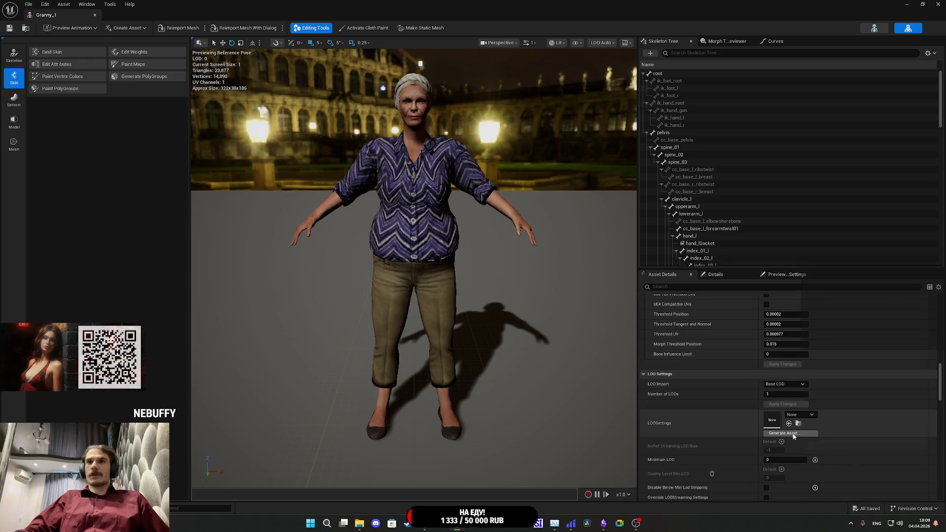
click(799, 415)
click(835, 348)
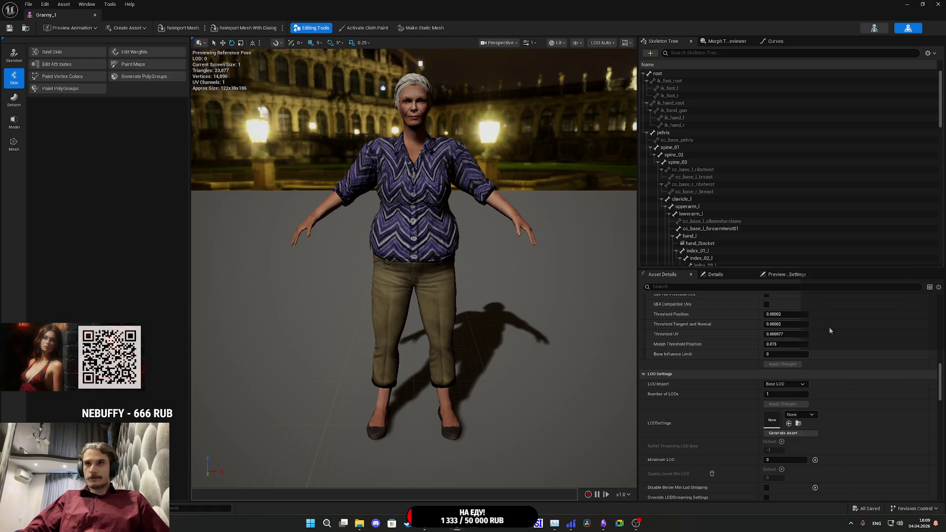
click(787, 405)
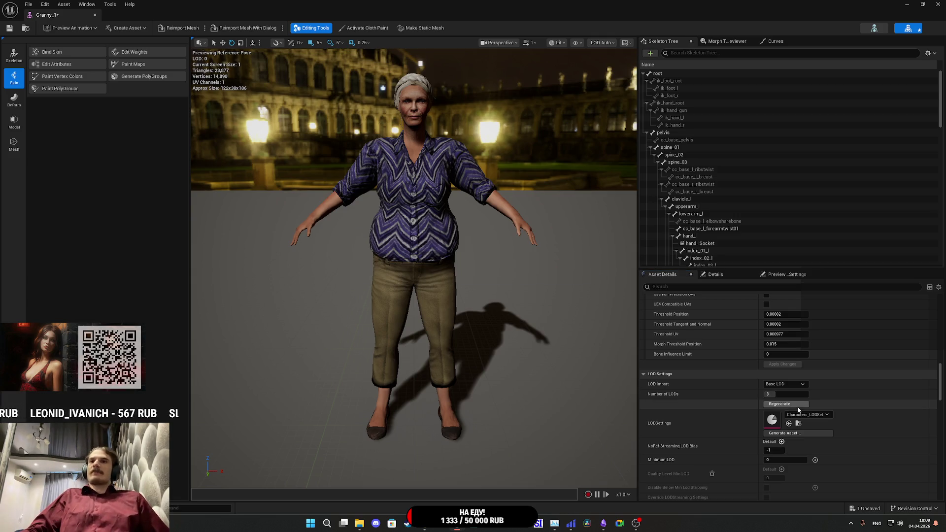
scroll(625, 372, down, 5)
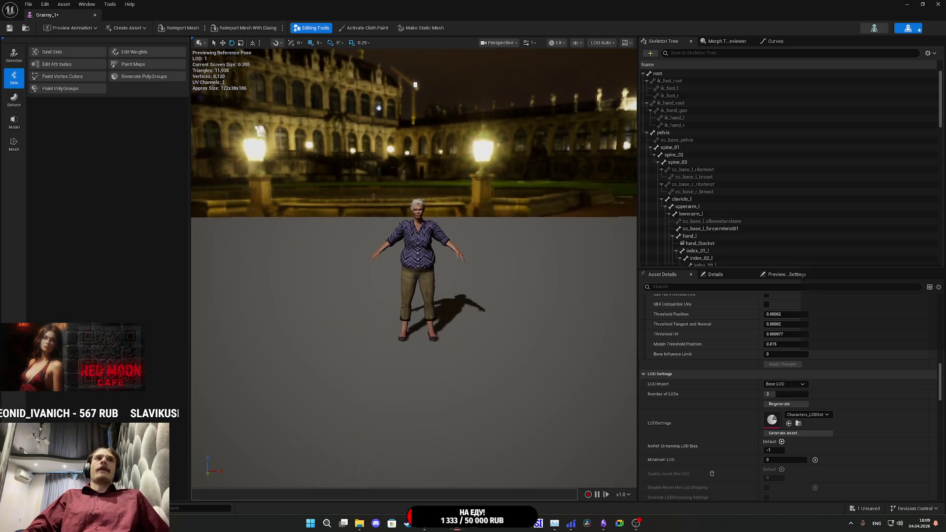
key(f)
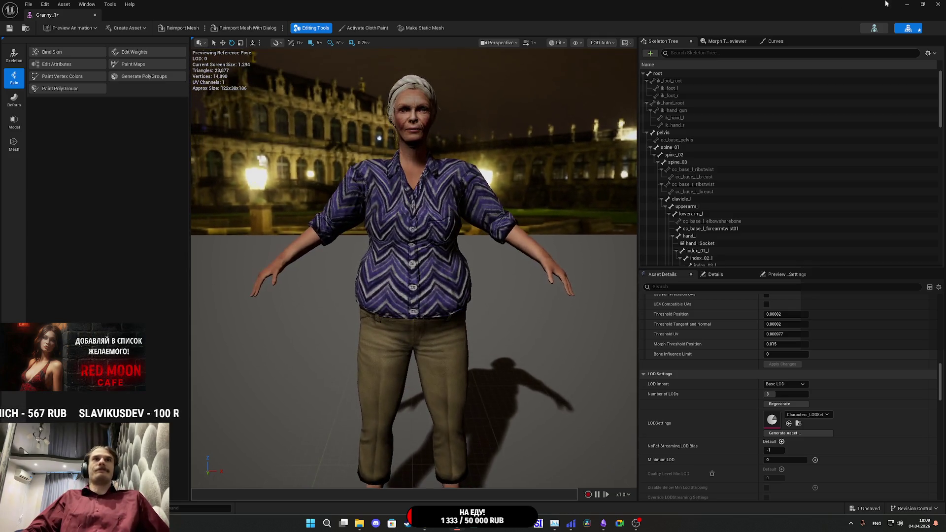
click(938, 4)
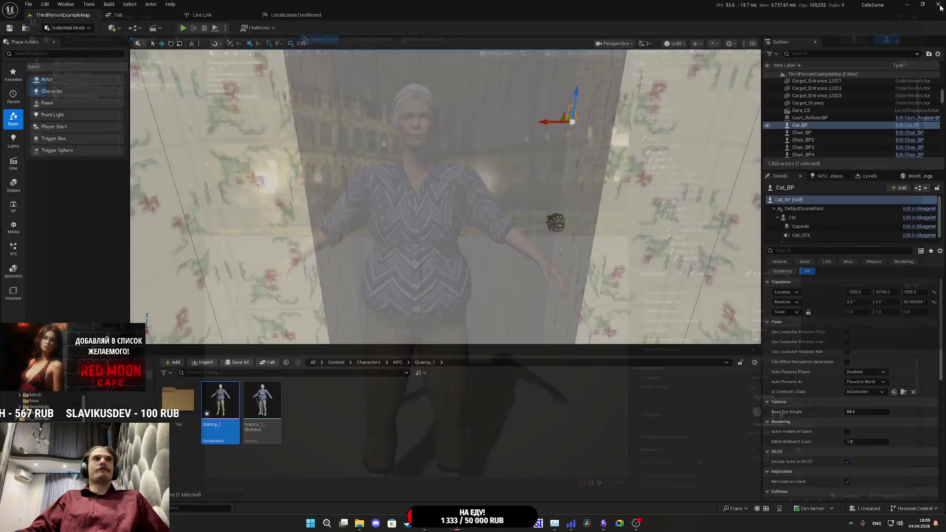
Step: Open the Granny_2 skeletal mesh and set its Number of LODs to 3
click(397, 363)
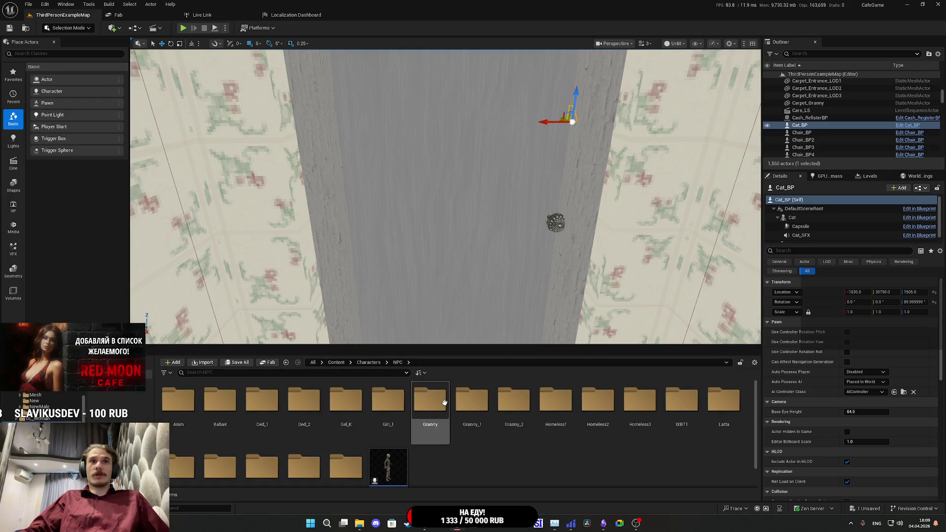
double_click(529, 422)
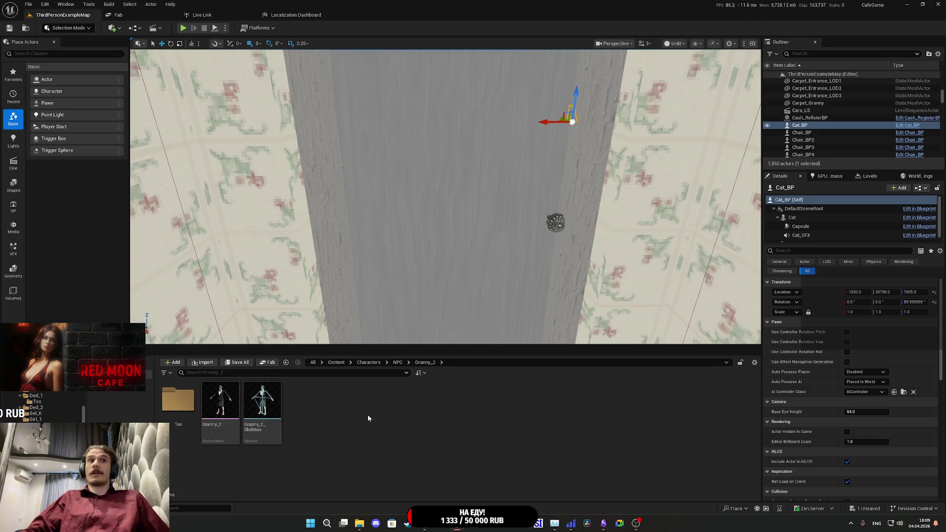
double_click(220, 403)
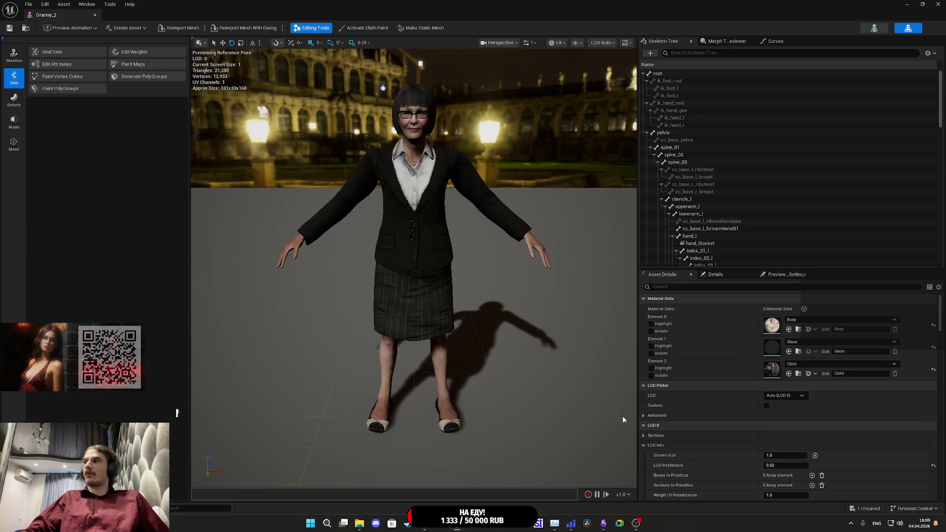
scroll(711, 403, down, 5)
scroll(711, 402, down, 3)
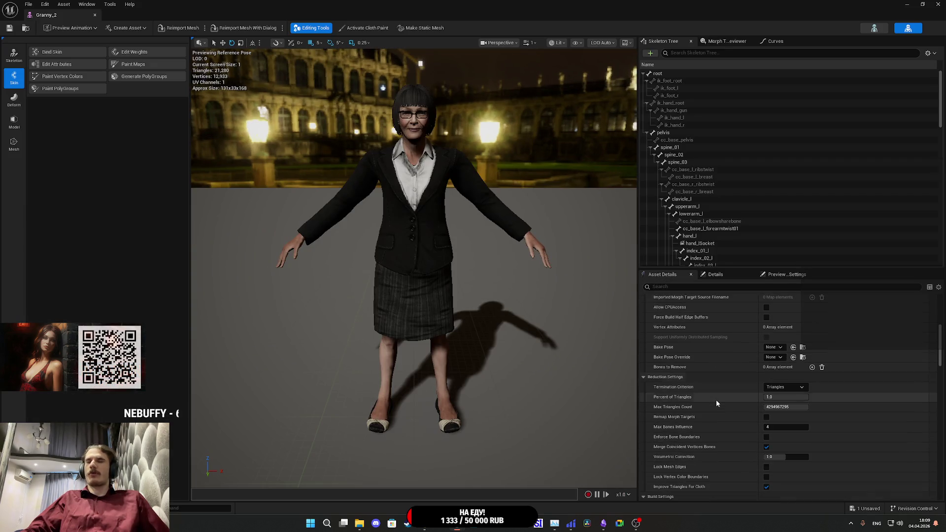
scroll(719, 402, down, 1)
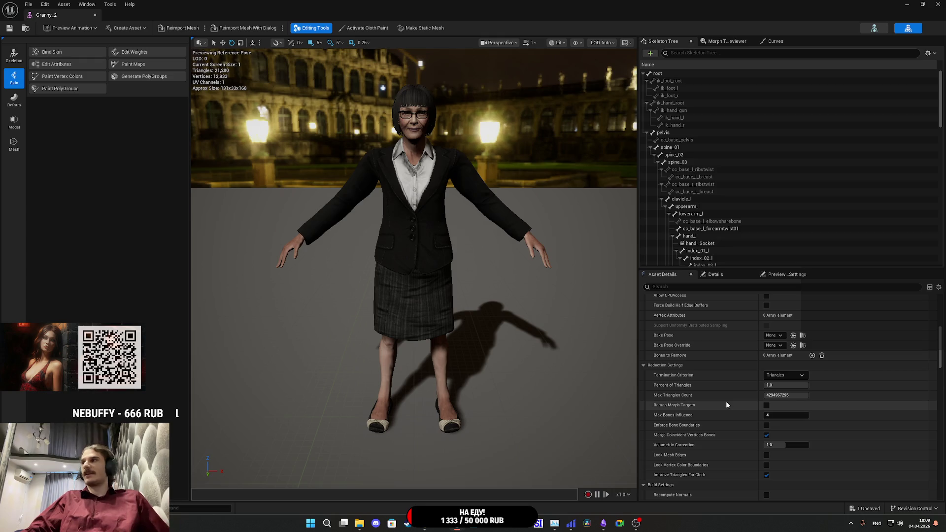
scroll(725, 401, down, 10)
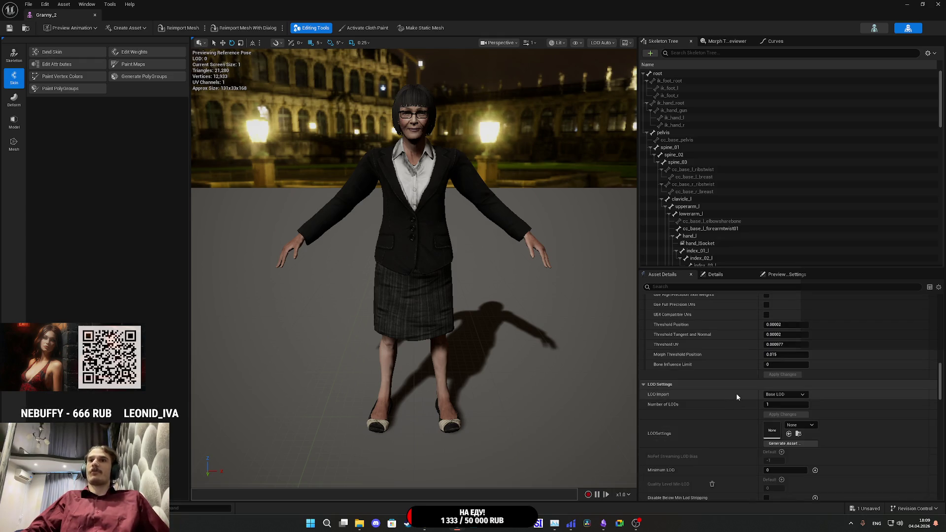
scroll(743, 394, up, 3)
click(786, 380)
text(2)
key(Return)
click(799, 400)
Step: Assign Characters_LODSet as Granny_2's LOD settings and return to the level editor
click(819, 321)
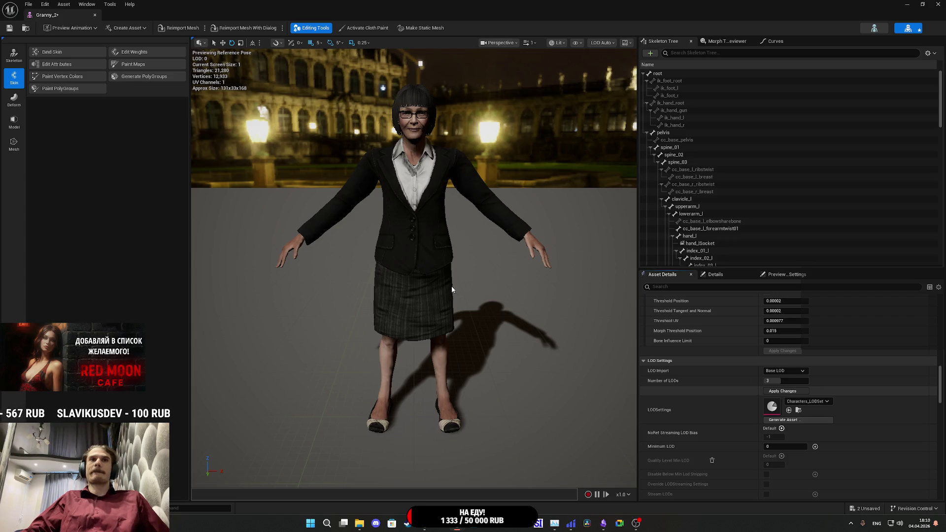
scroll(457, 276, down, 5)
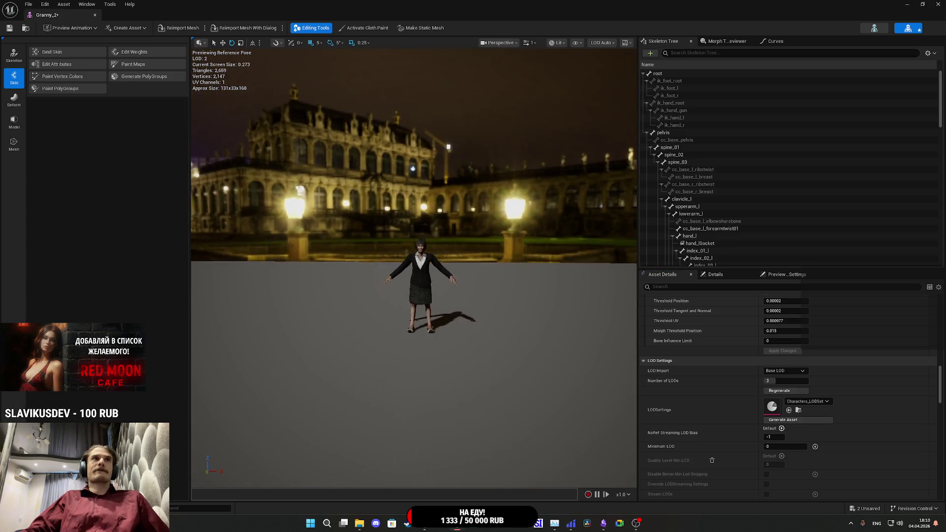
scroll(419, 286, up, 5)
key(alt+Tab)
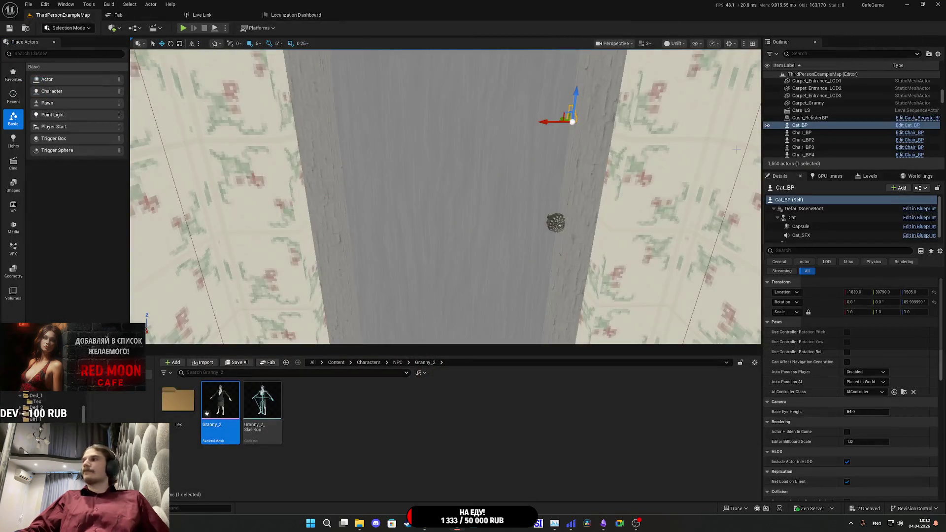
Step: Inspect the Homeless1 mesh's LOD settings, then return to the level editor
click(397, 363)
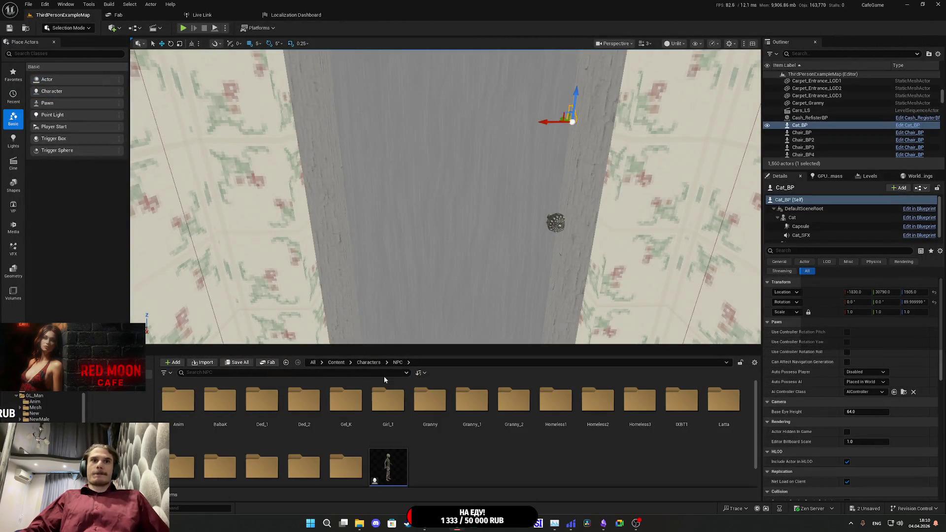
double_click(562, 410)
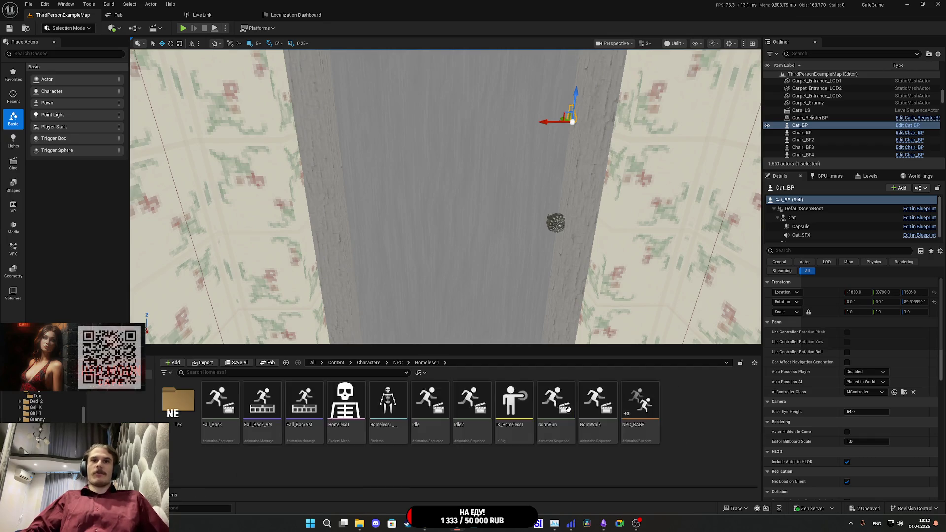
double_click(346, 405)
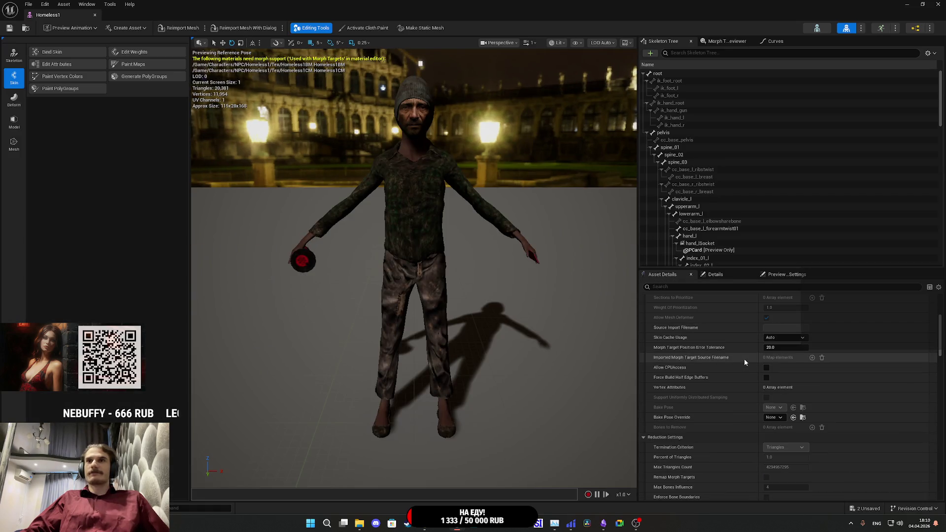
scroll(744, 359, down, 10)
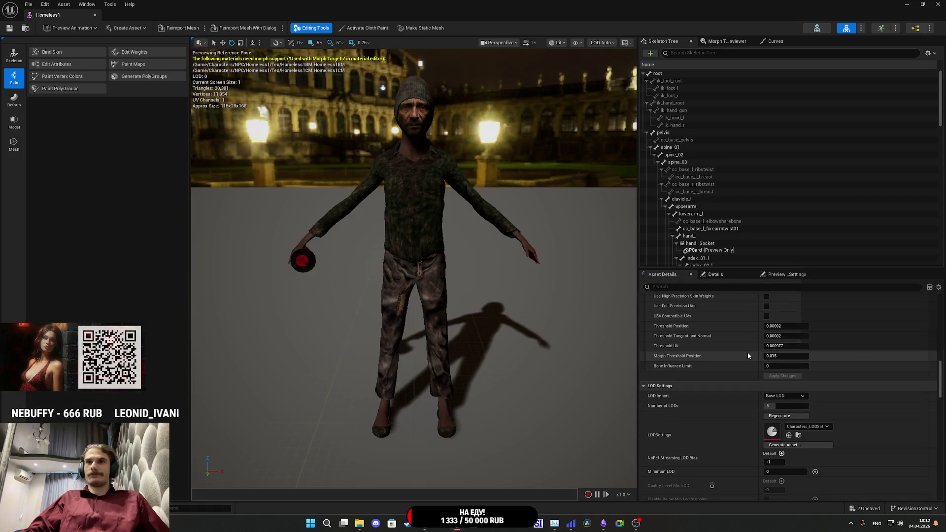
scroll(414, 266, down, 5)
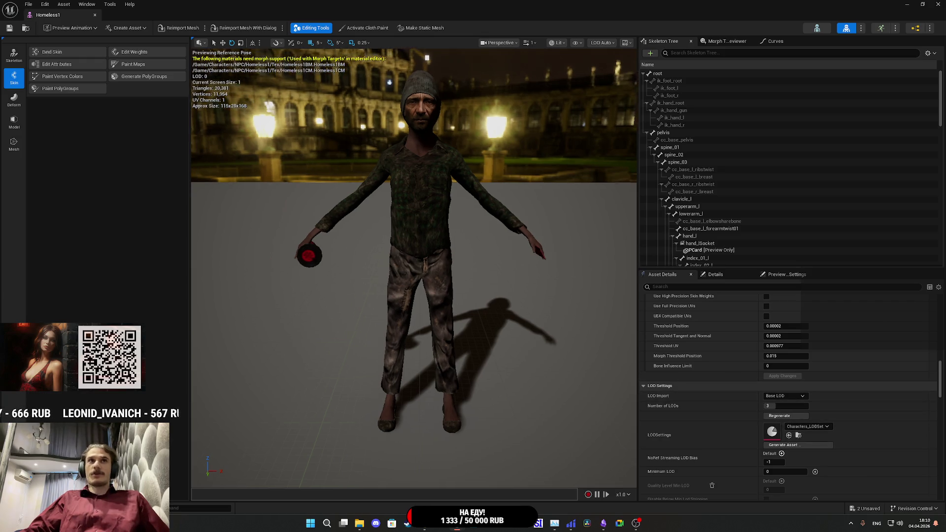
scroll(474, 270, up, 3)
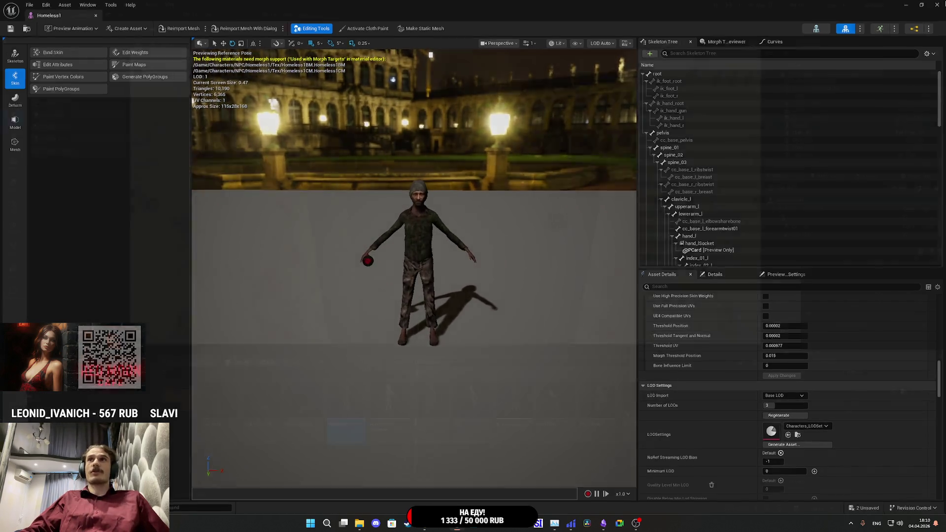
key(alt+Tab)
Step: Inspect the Homeless2 mesh's LOD settings, then return to the level editor
click(398, 362)
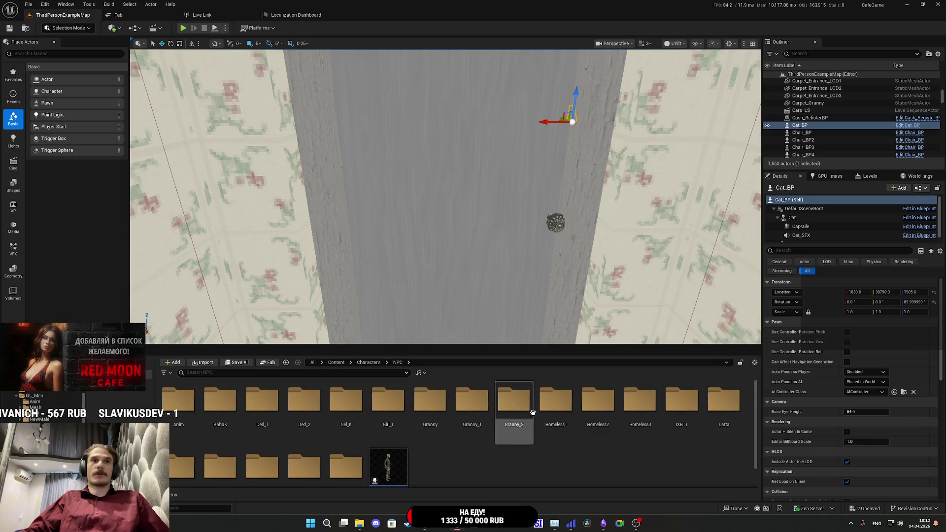
double_click(597, 400)
double_click(229, 406)
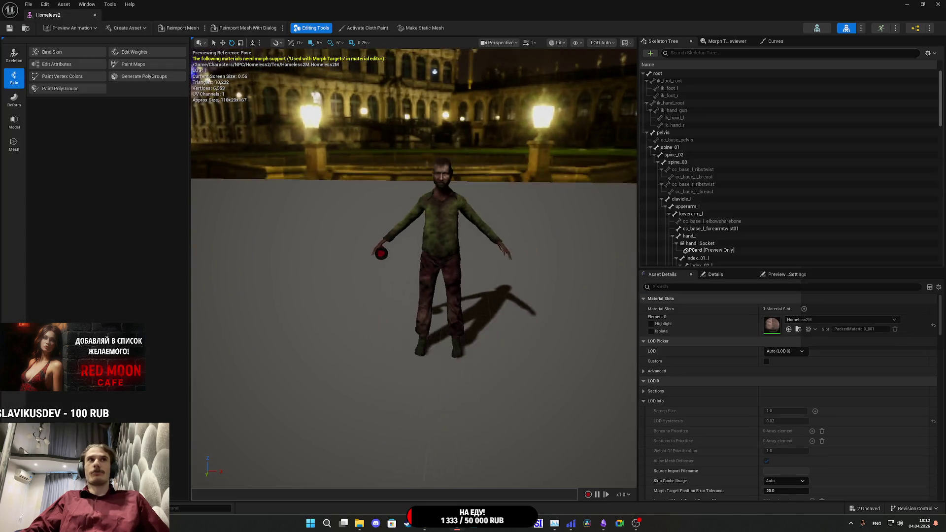
scroll(413, 266, down, 5)
key(alt+Tab)
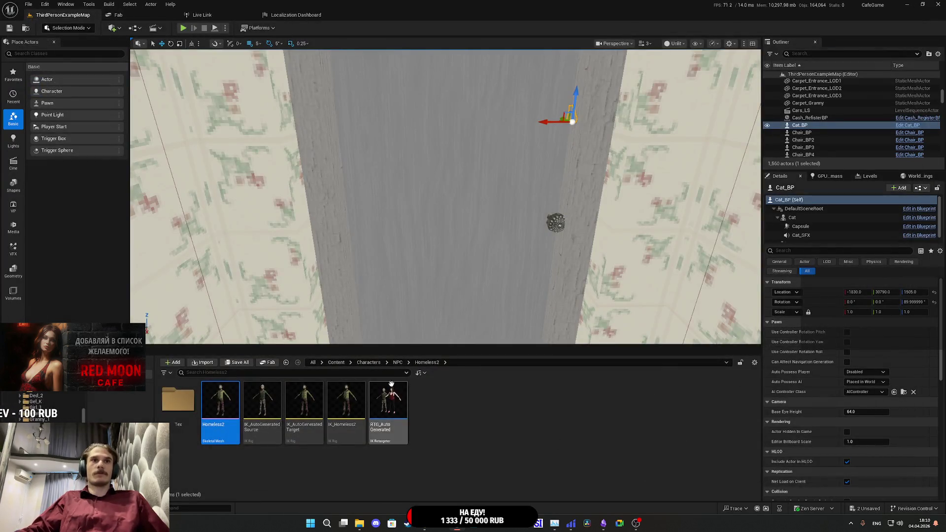
Step: Zoom out on Homeless3 to confirm LOD 2 at 2,376 triangles, then go back to NPC
click(398, 363)
double_click(641, 400)
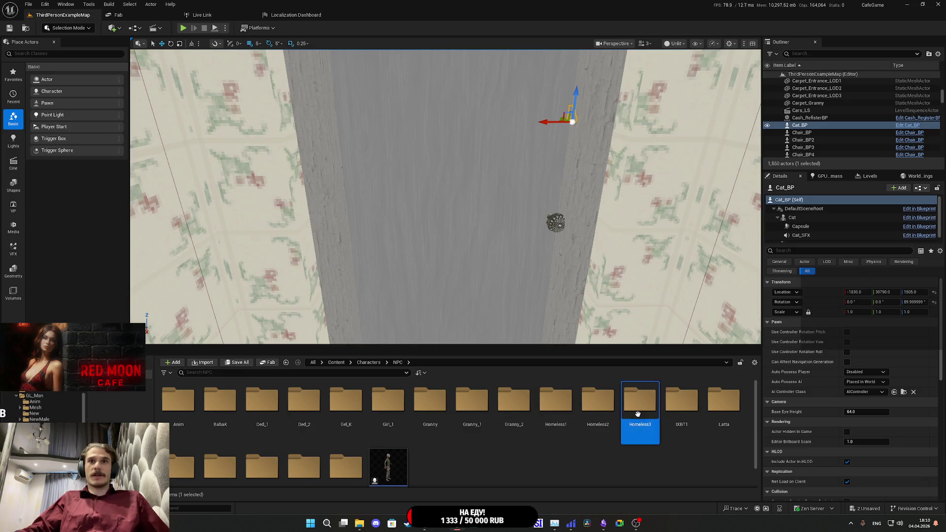
double_click(220, 400)
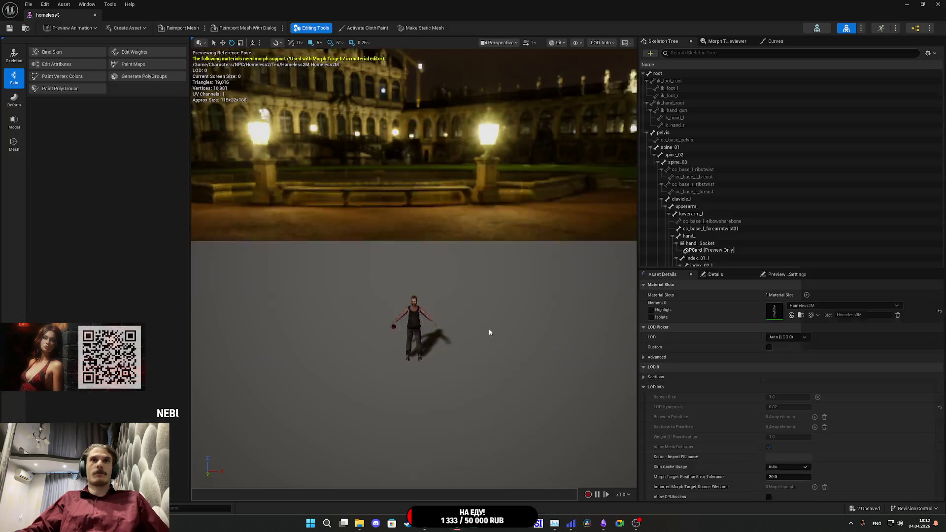
scroll(551, 245, down, 5)
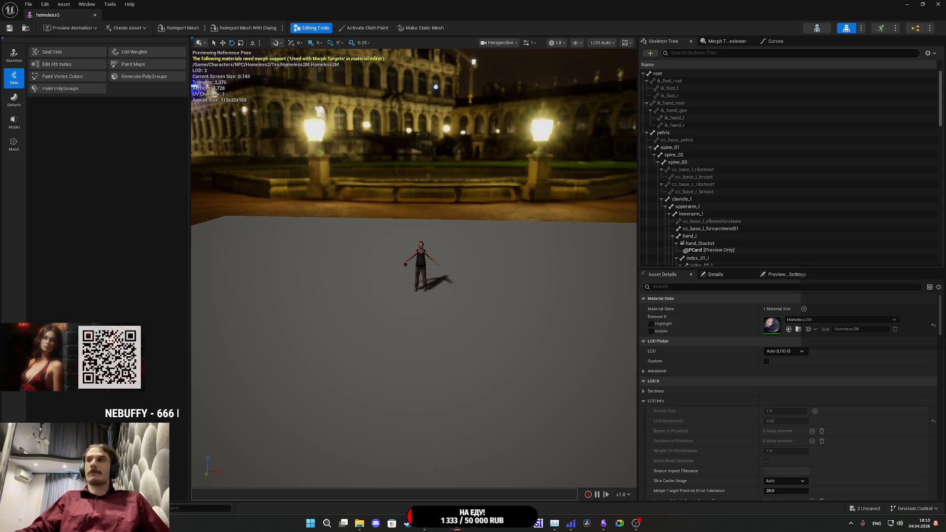
click(938, 4)
click(397, 363)
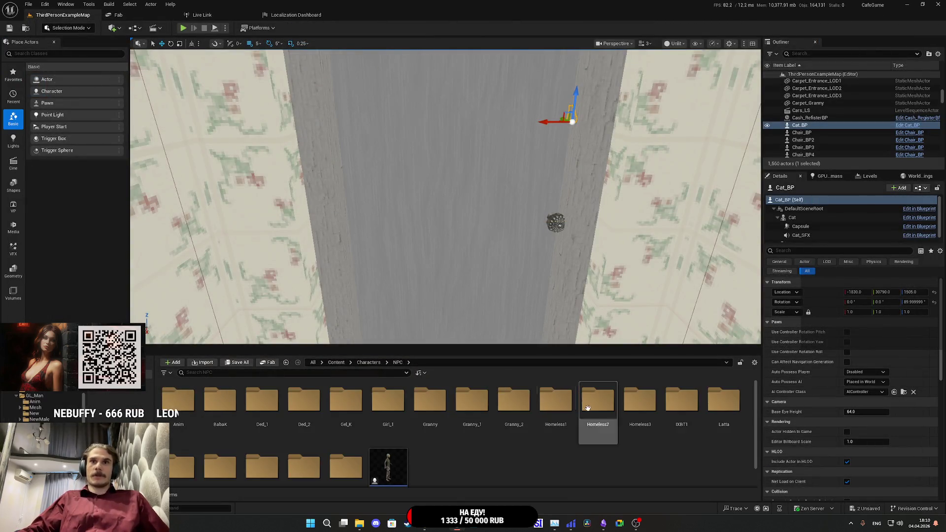
Step: Assign Characters_LODSet with 3 LODs to the IXBT_1 mesh, then leave its editor
double_click(684, 415)
double_click(303, 402)
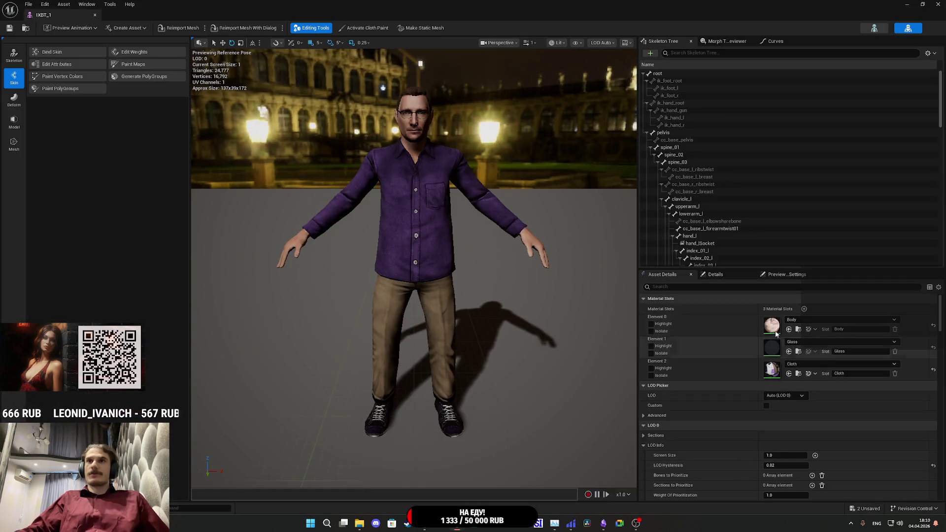
scroll(742, 404, down, 10)
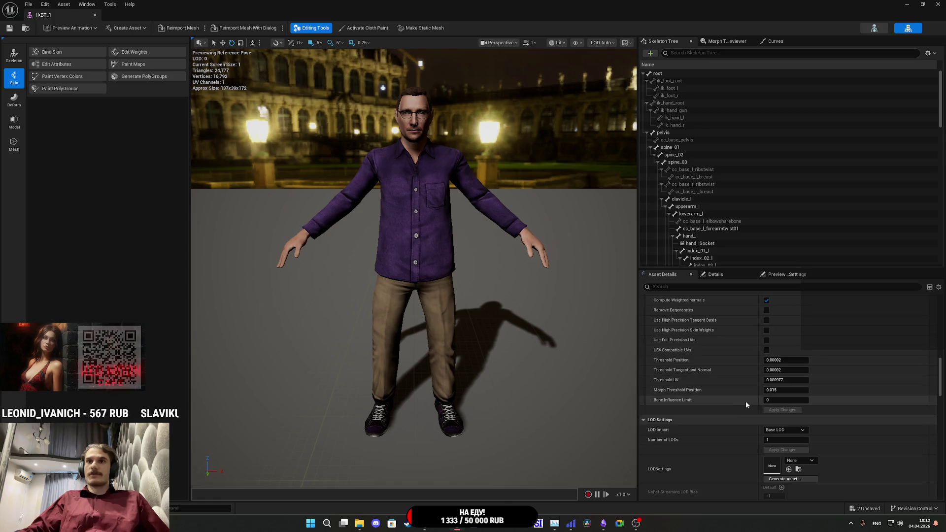
scroll(746, 403, down, 3)
click(807, 390)
click(803, 297)
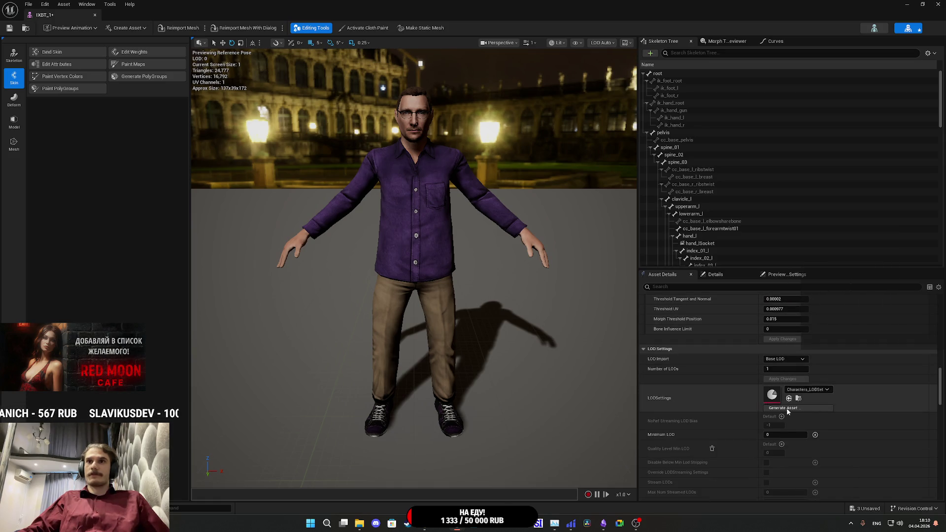
click(785, 369)
text(2)
key(Return)
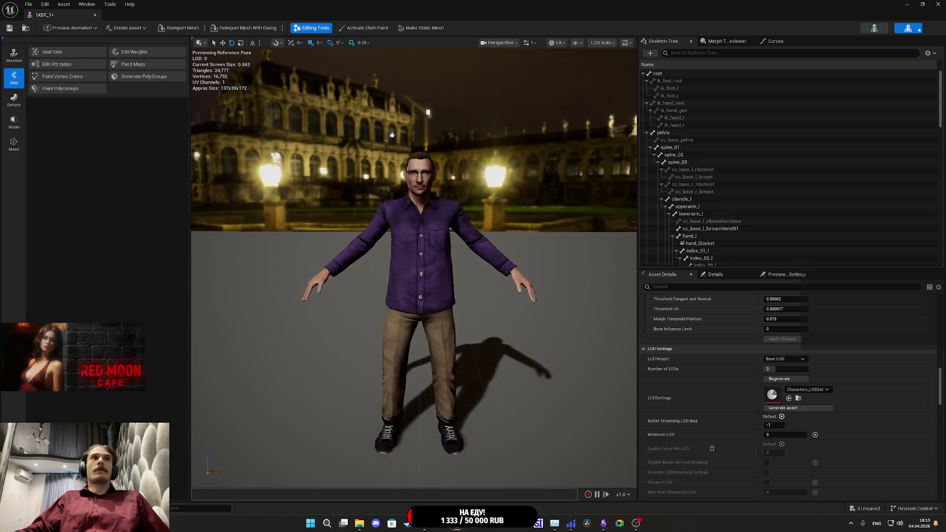
key(alt+Tab)
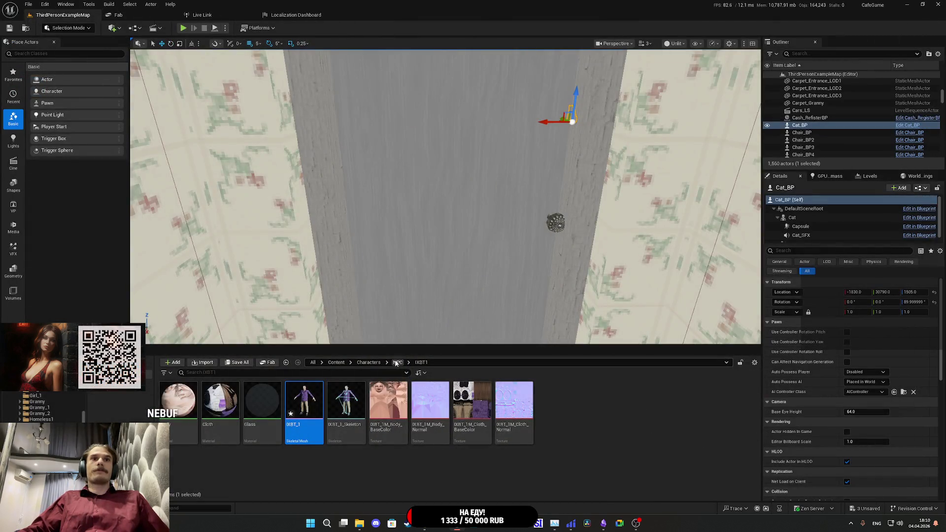
Step: Give LattaM Characters_LODSet with 3 LODs and zoom out to confirm LOD 1 at 9,567 triangles
click(396, 363)
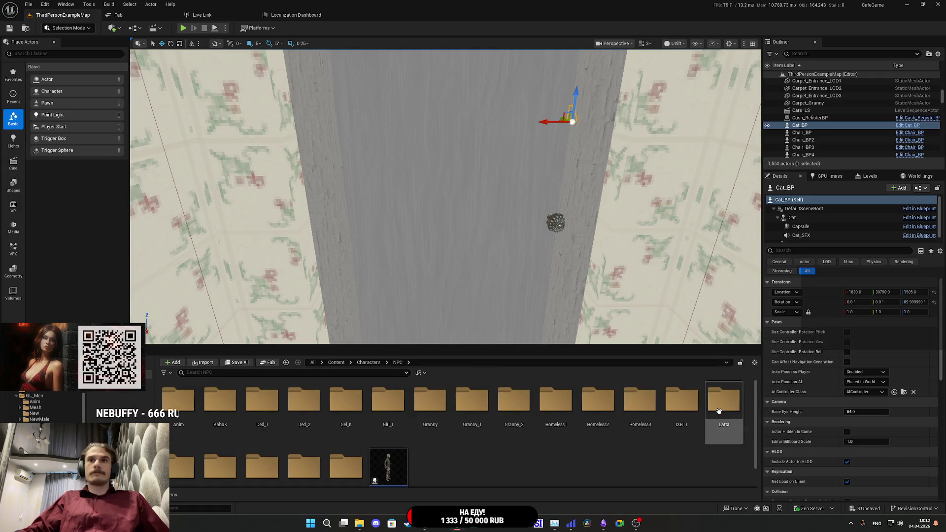
double_click(718, 411)
double_click(229, 409)
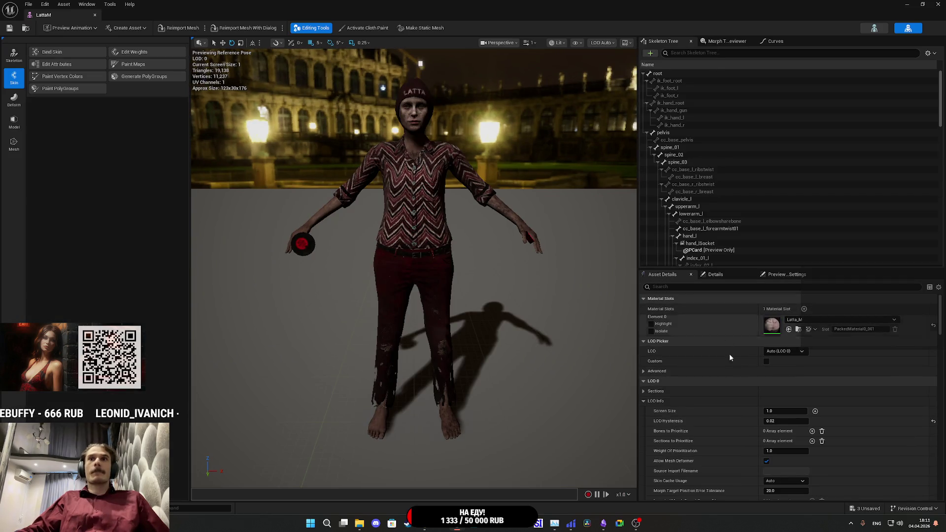
scroll(729, 354, down, 10)
scroll(739, 389, down, 3)
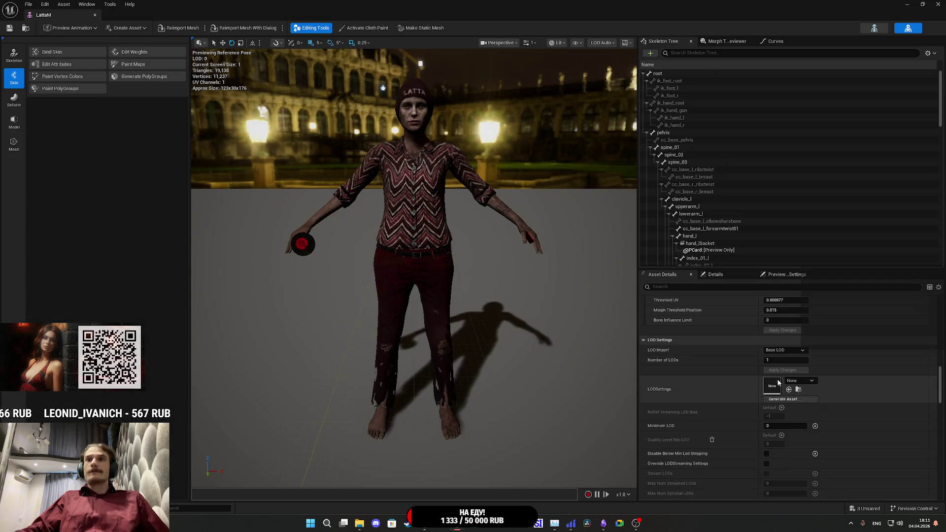
click(794, 381)
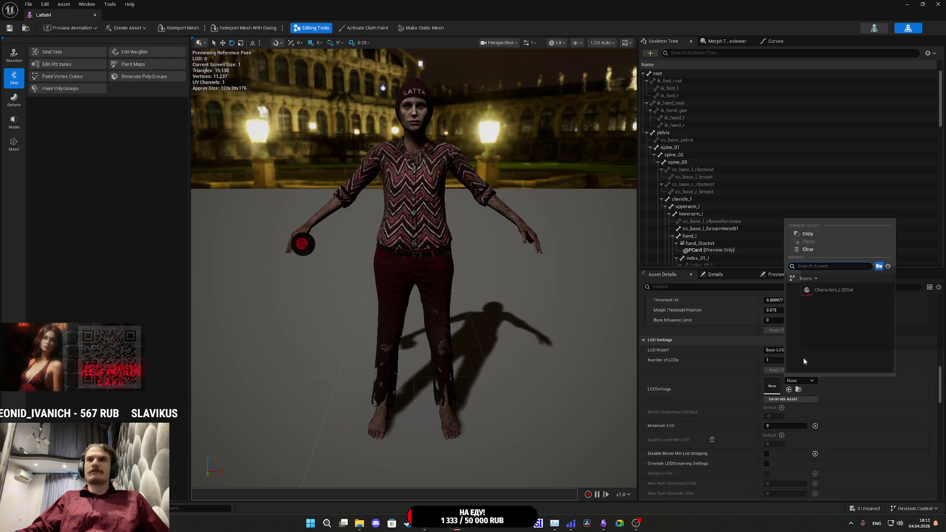
click(826, 291)
click(784, 360)
click(783, 371)
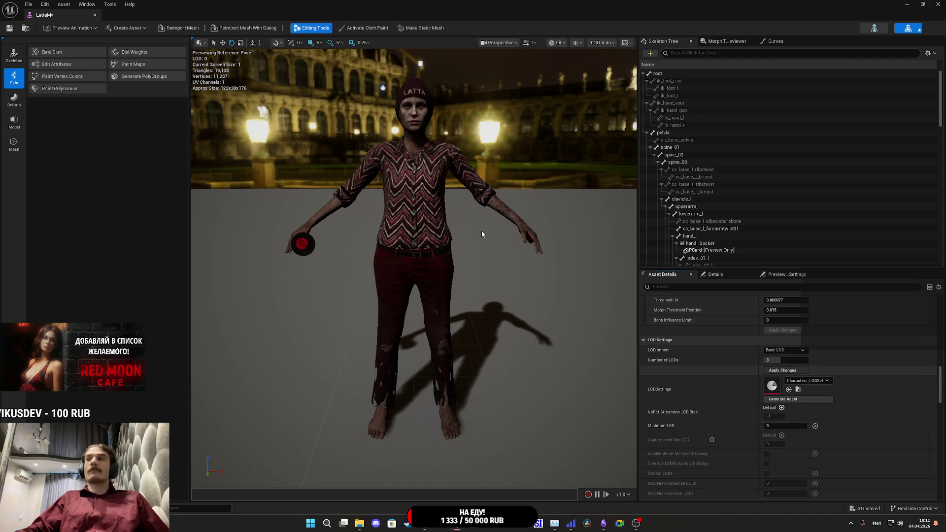
mouse_move(482, 234)
mouse_down()
mouse_move(479, 276)
mouse_move(479, 216)
mouse_up()
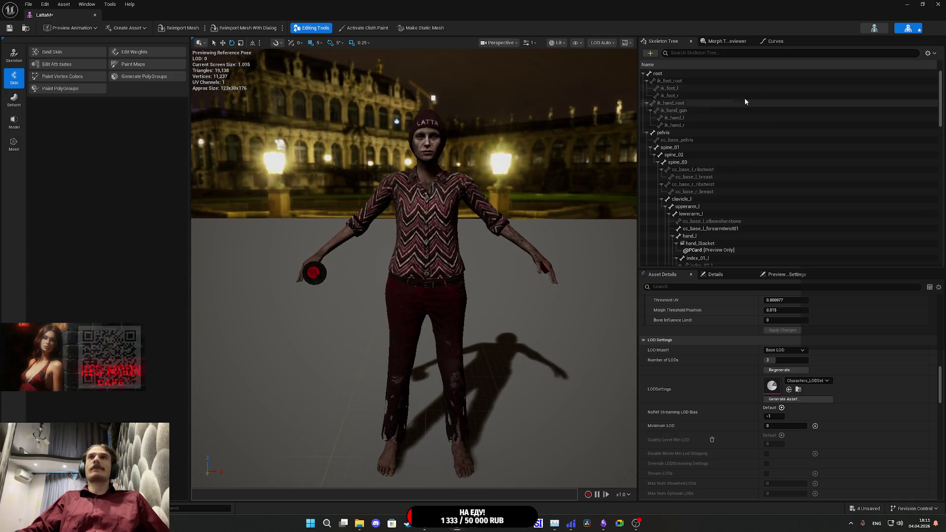
click(937, 4)
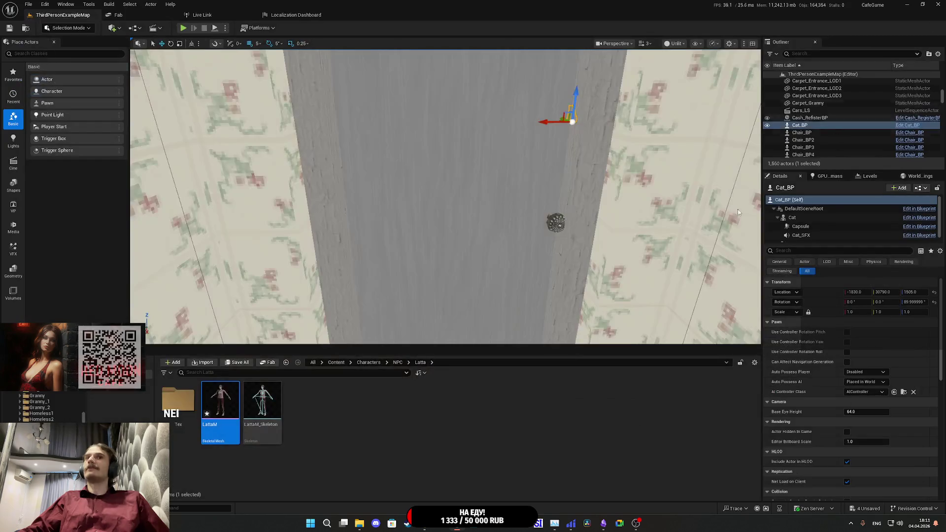
Step: Give the Male_1 mesh 3 LODs driven by Characters_LODSet (19,105 to 9,551 triangles)
click(398, 363)
scroll(512, 428, down, 1)
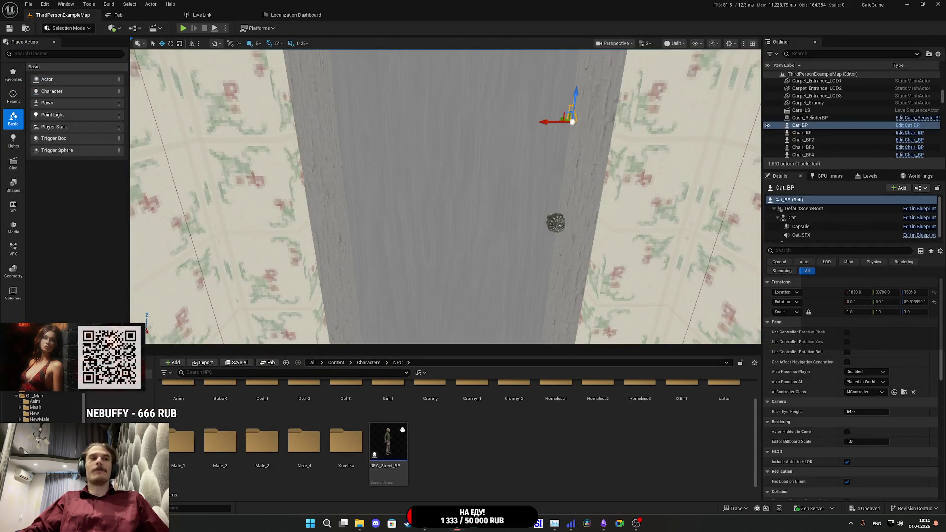
double_click(181, 453)
double_click(224, 412)
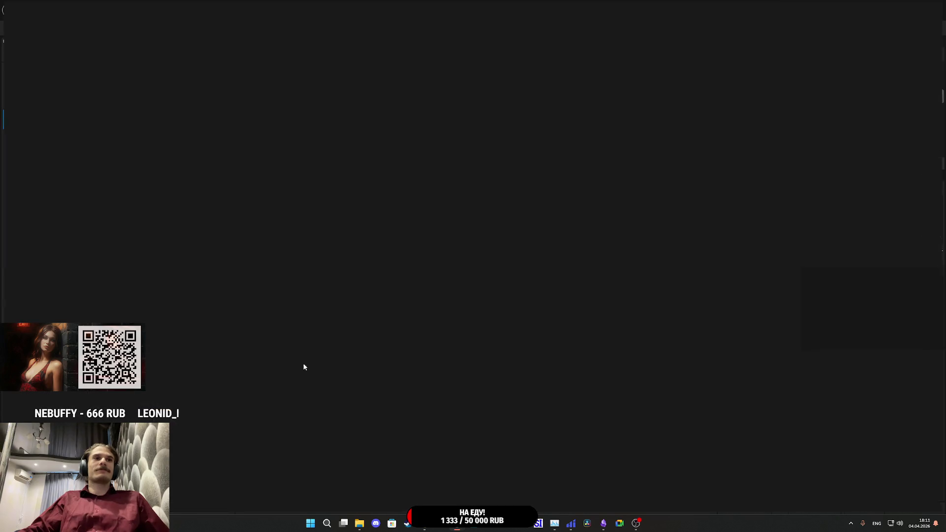
scroll(729, 355, down, 12)
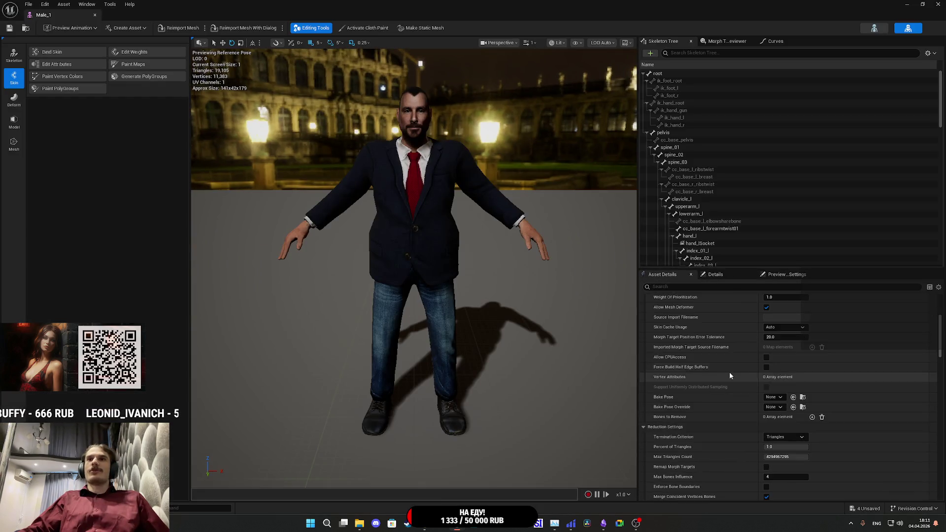
click(770, 395)
text(3)
key(Return)
click(803, 416)
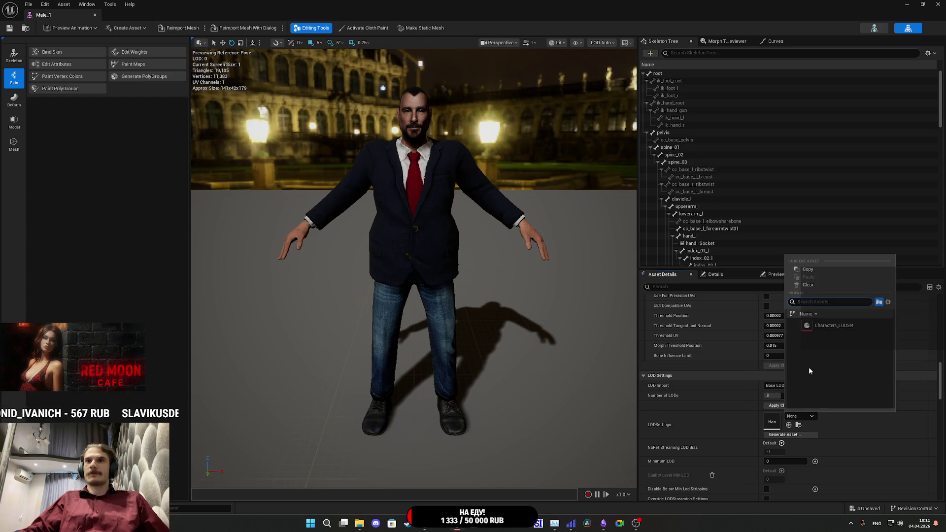
click(824, 324)
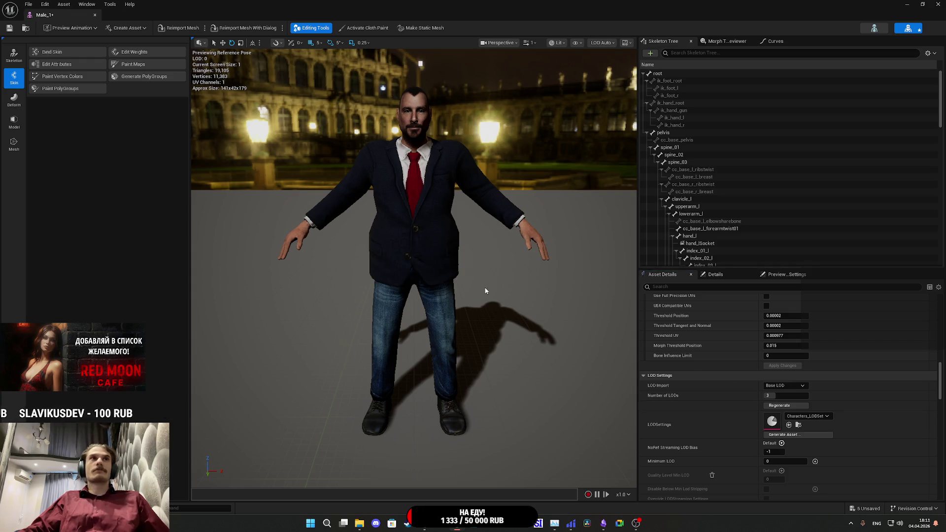
scroll(413, 296, up, 5)
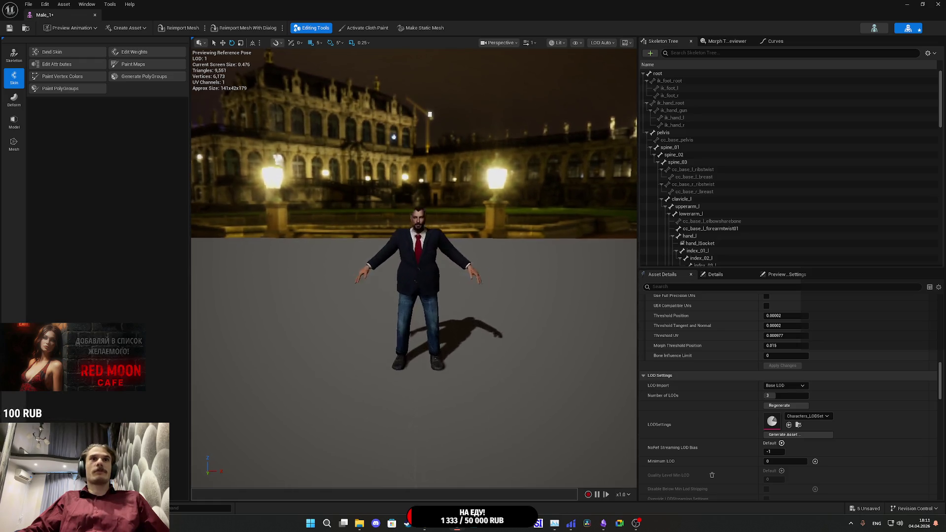
scroll(414, 295, up, 2)
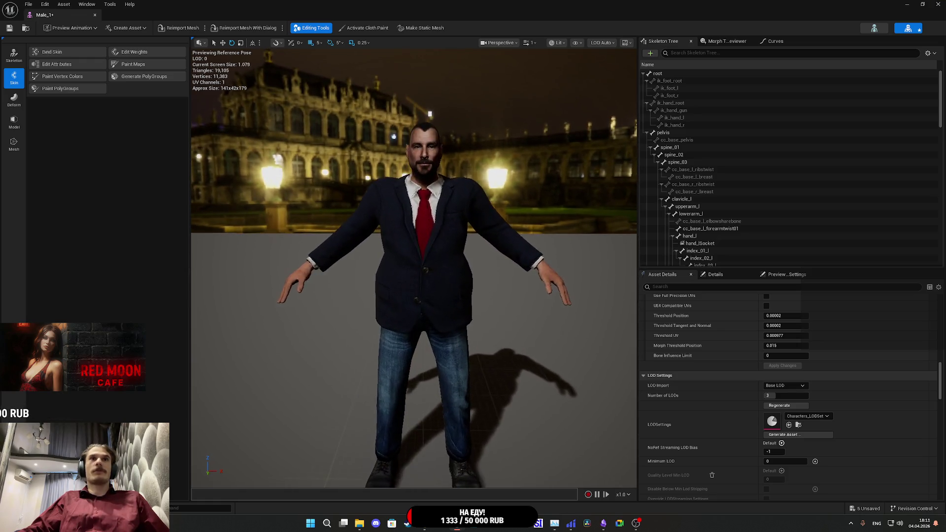
key(alt+Tab)
Step: Save all modified meshes with Save All > Save Selected, then open the Male_2 folder
click(398, 362)
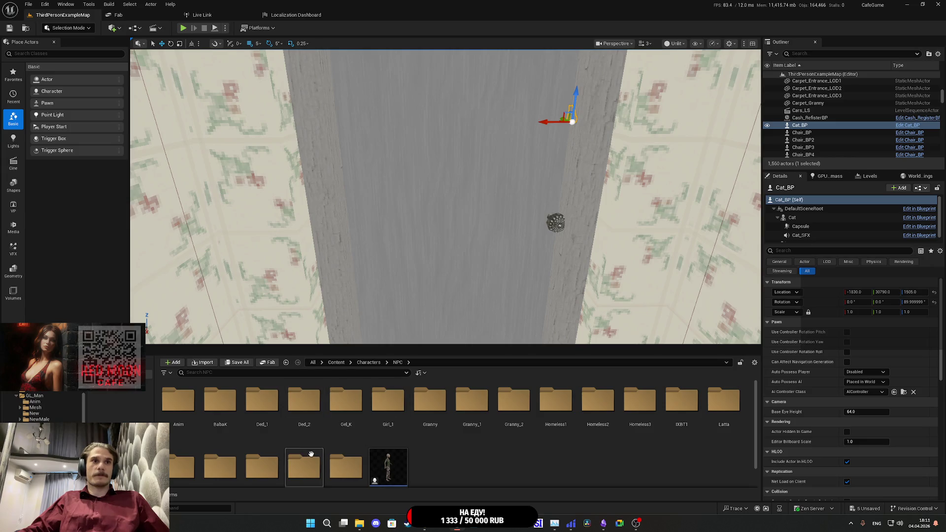
scroll(345, 434, down, 1)
click(238, 362)
click(517, 345)
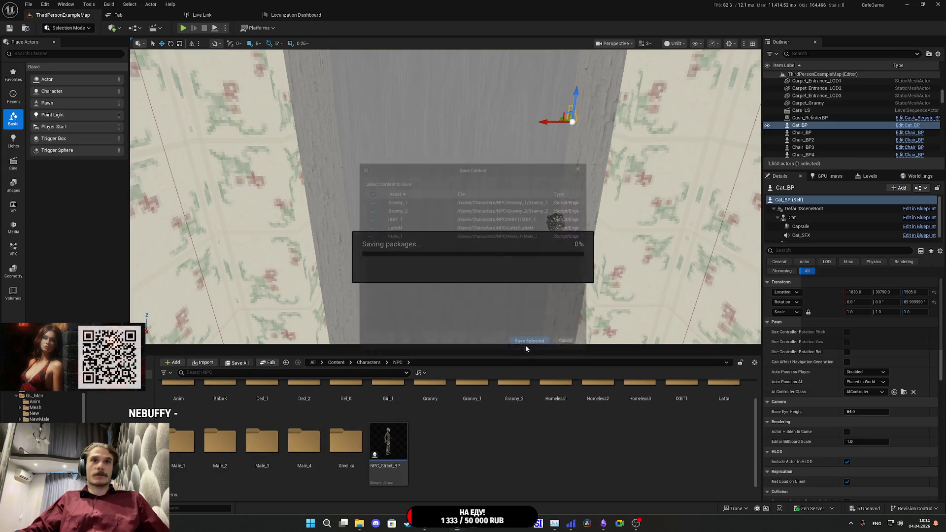
double_click(224, 447)
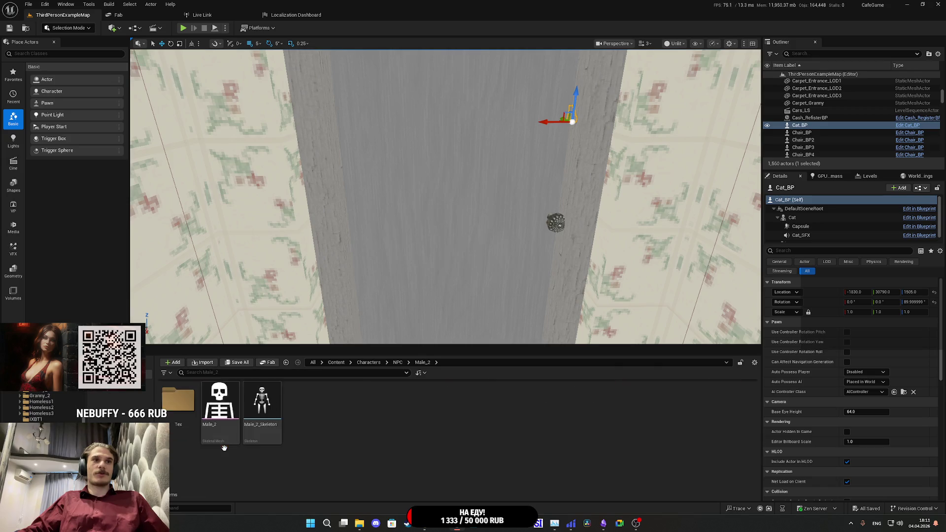
Step: Assign Characters_LODSet with 3 LODs to the Male_2 mesh and save it with Ctrl+S
double_click(223, 413)
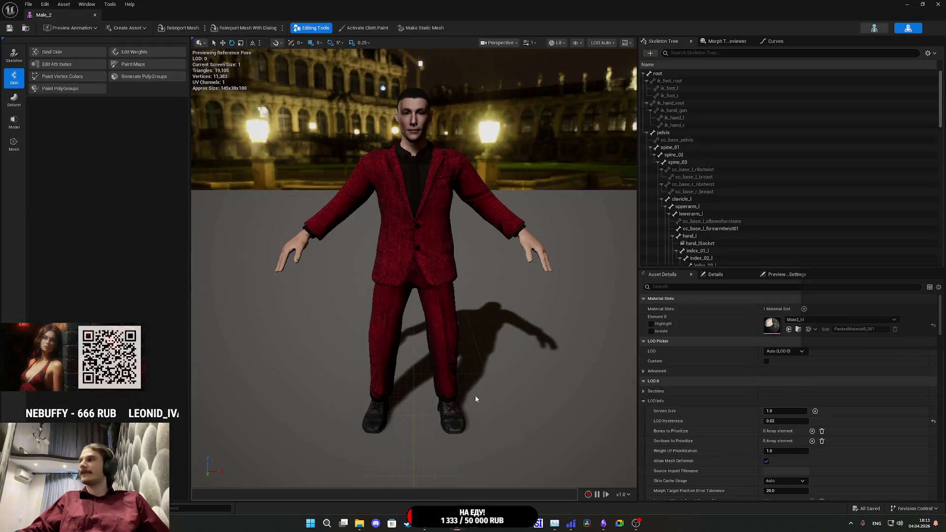
scroll(712, 384, down, 15)
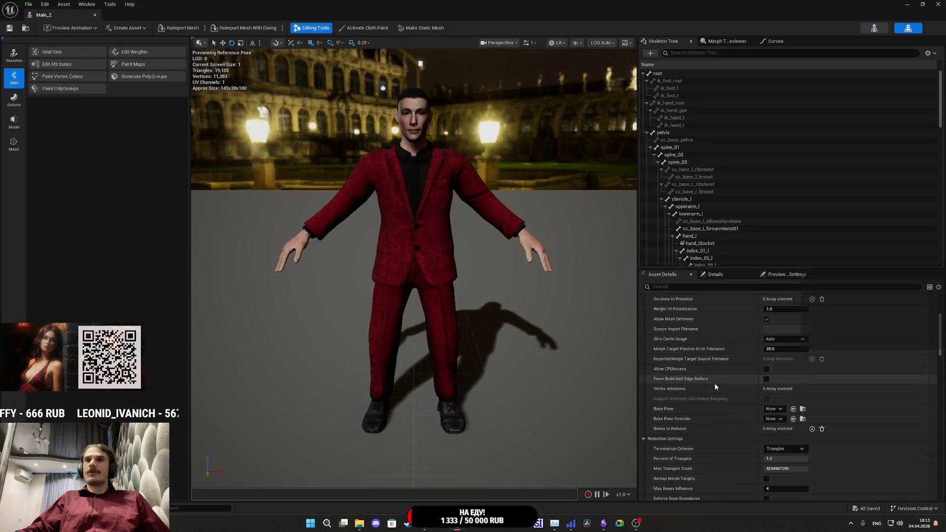
scroll(732, 380, down, 3)
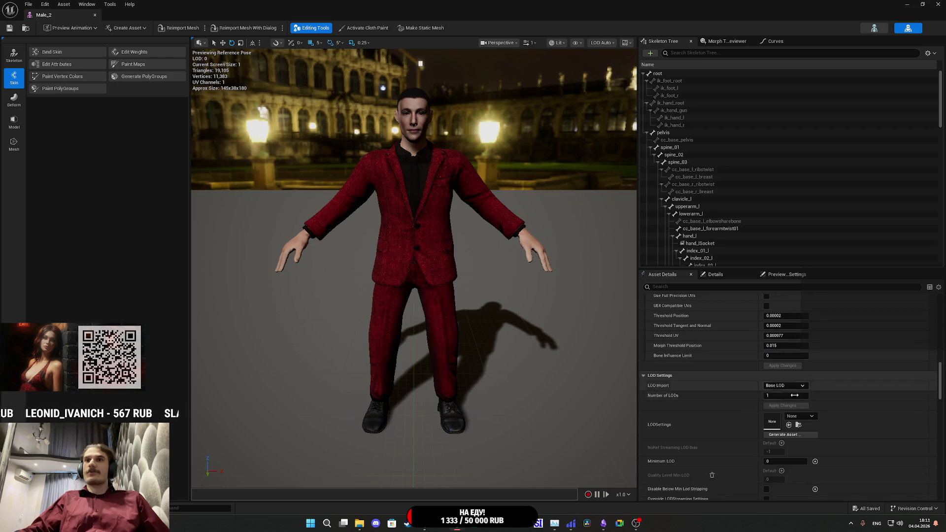
click(801, 415)
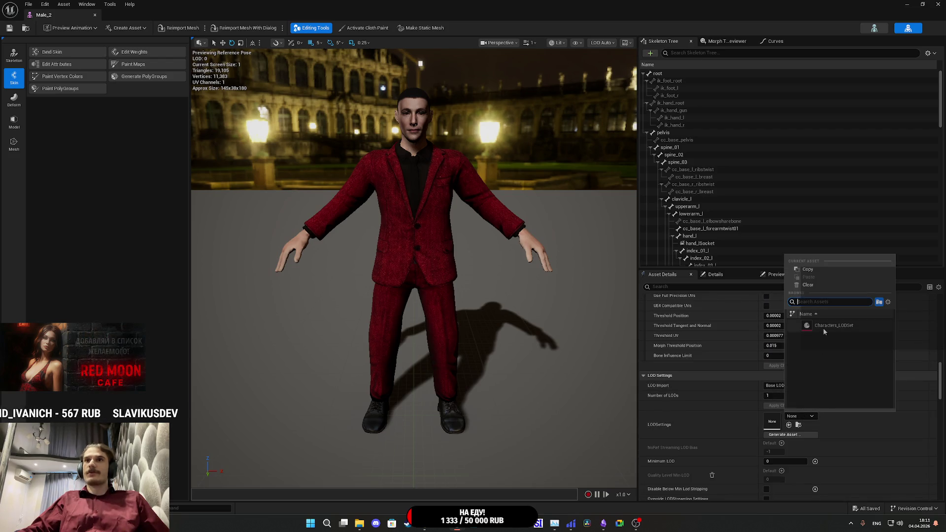
click(823, 326)
click(791, 394)
click(783, 405)
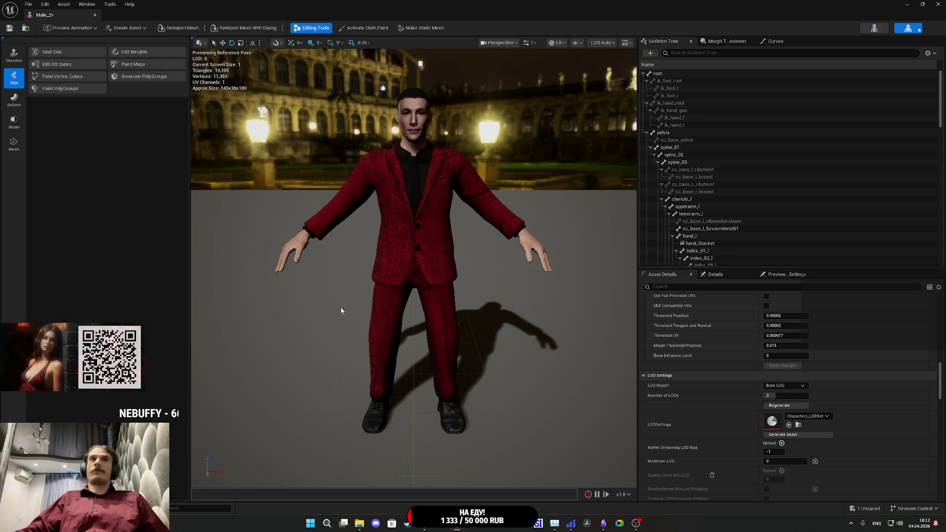
key(ctrl+s)
scroll(414, 266, down, 5)
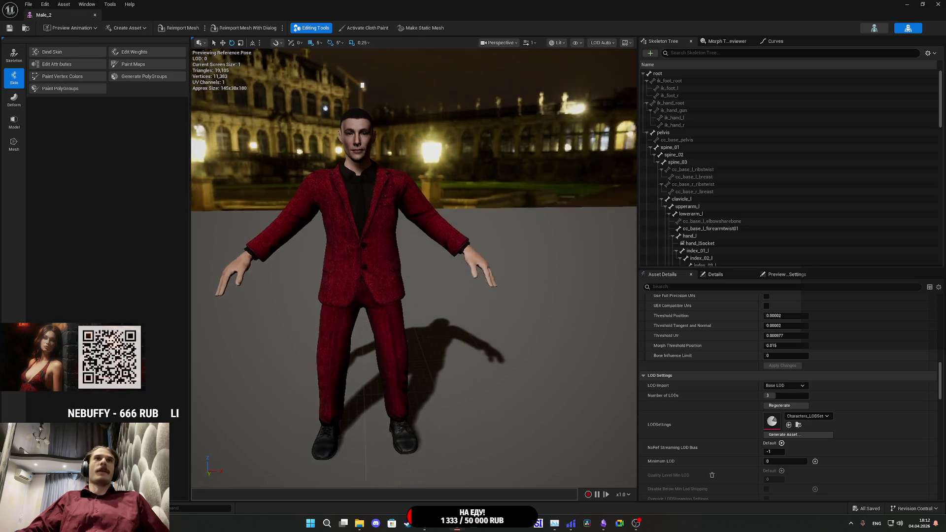
scroll(631, 109, up, 10)
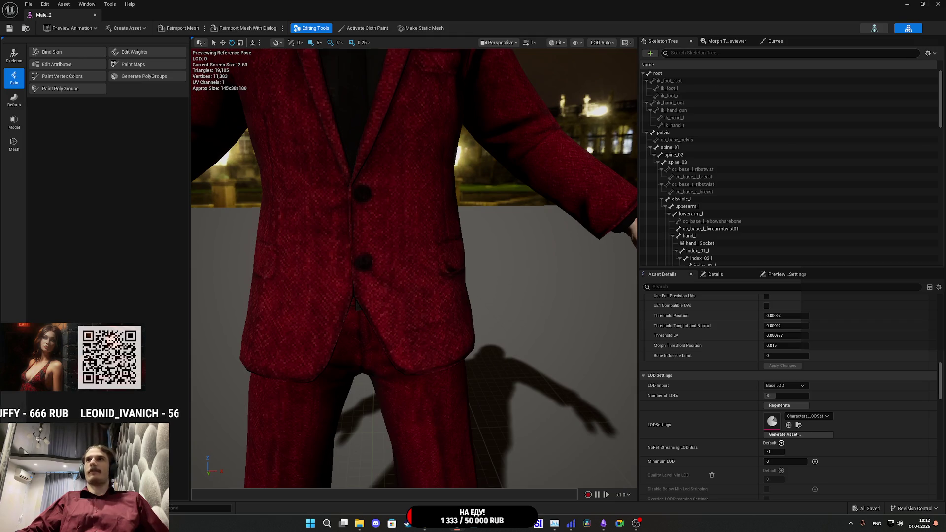
key(alt+Tab)
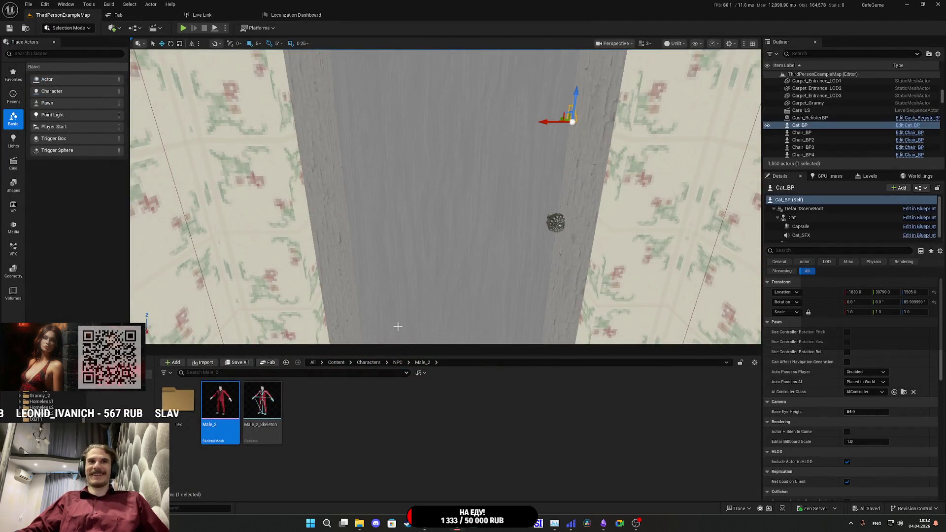
Step: Reopen the Male_2 mesh to verify it, close it, and return to the NPC folders
click(397, 363)
scroll(474, 455, down, 2)
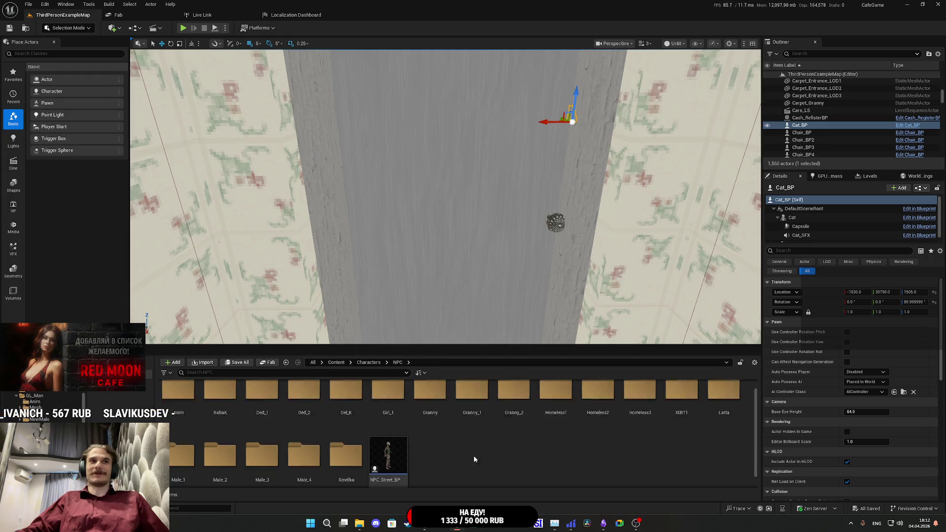
double_click(231, 458)
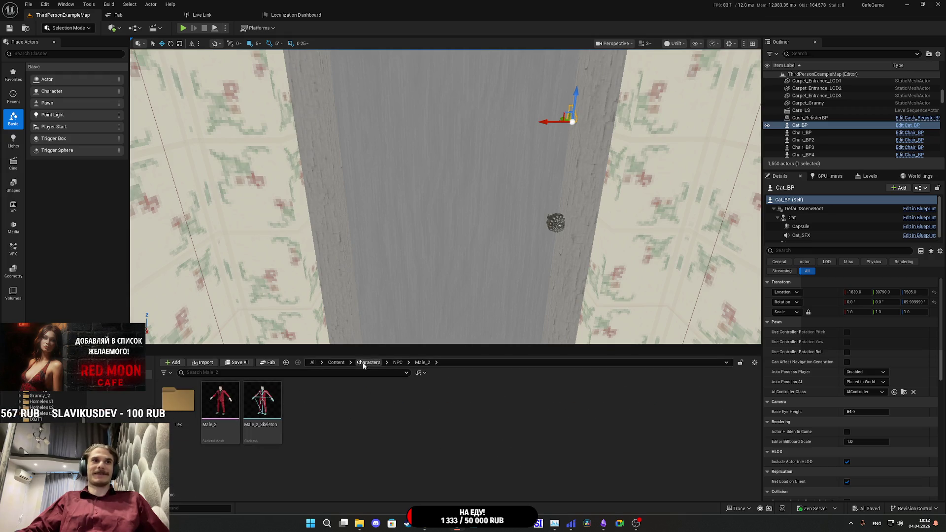
double_click(220, 402)
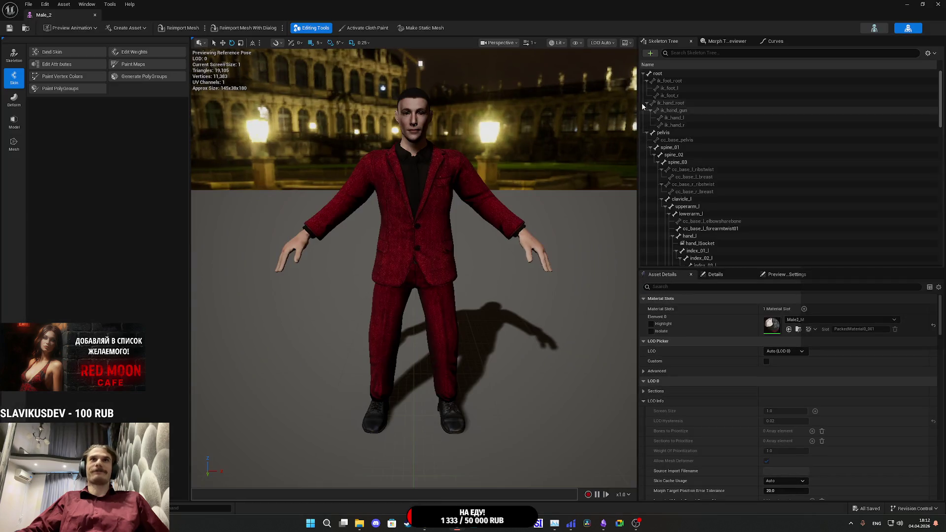
key(alt+F4)
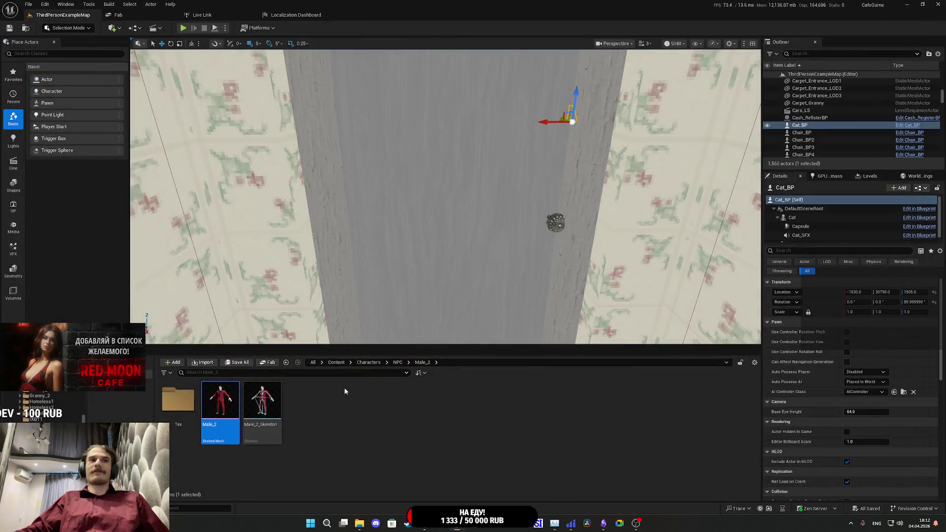
click(398, 362)
scroll(394, 433, down, 2)
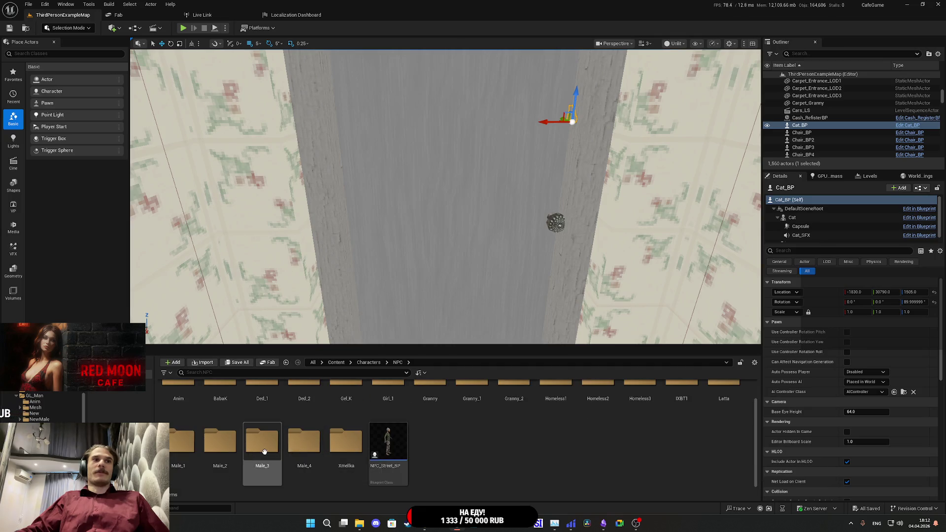
Step: Set Male_3's LOD settings to Characters_LODSet with 3 LODs, apply, and close the mesh
double_click(262, 435)
double_click(220, 404)
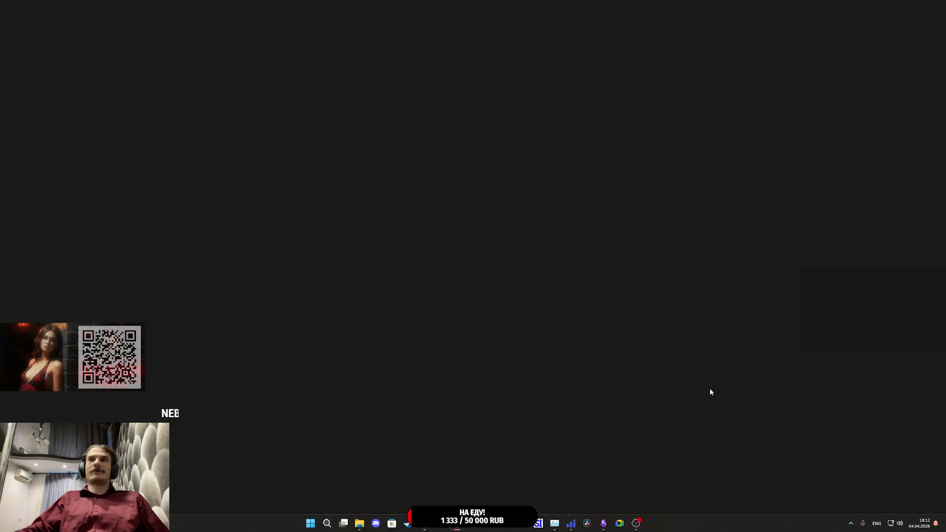
scroll(731, 369, down, 10)
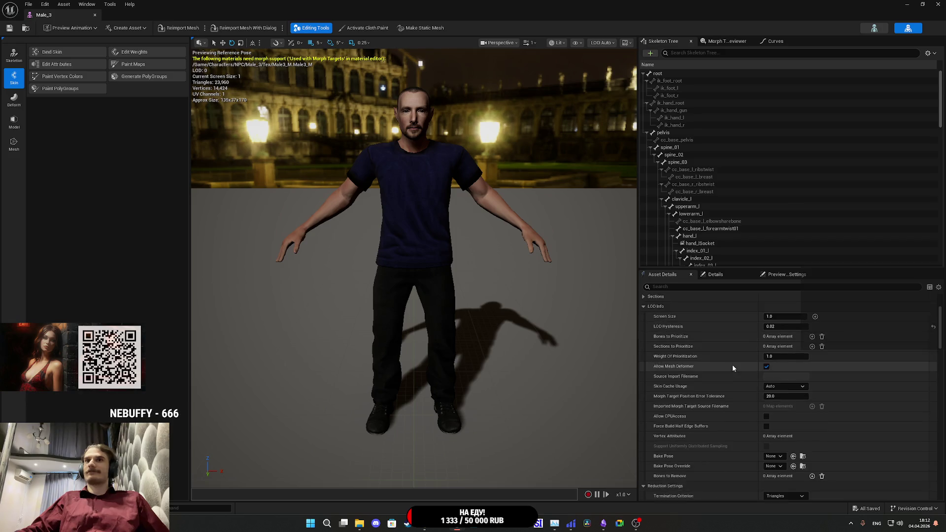
scroll(732, 360, down, 5)
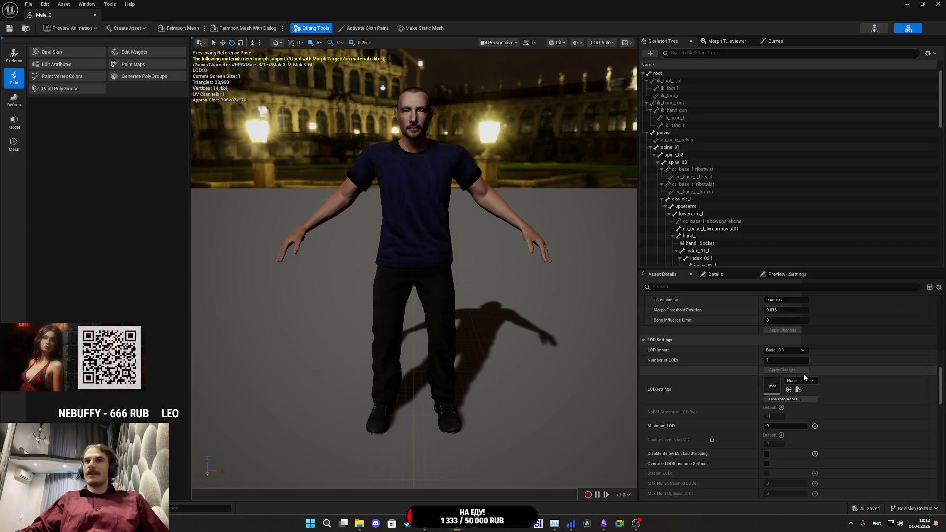
click(805, 379)
click(833, 290)
click(786, 360)
click(785, 369)
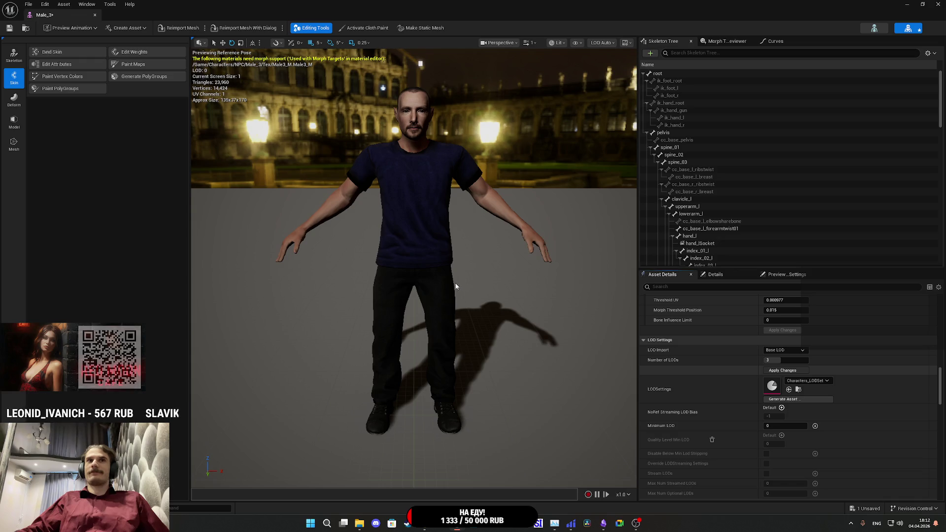
scroll(489, 296, down, 5)
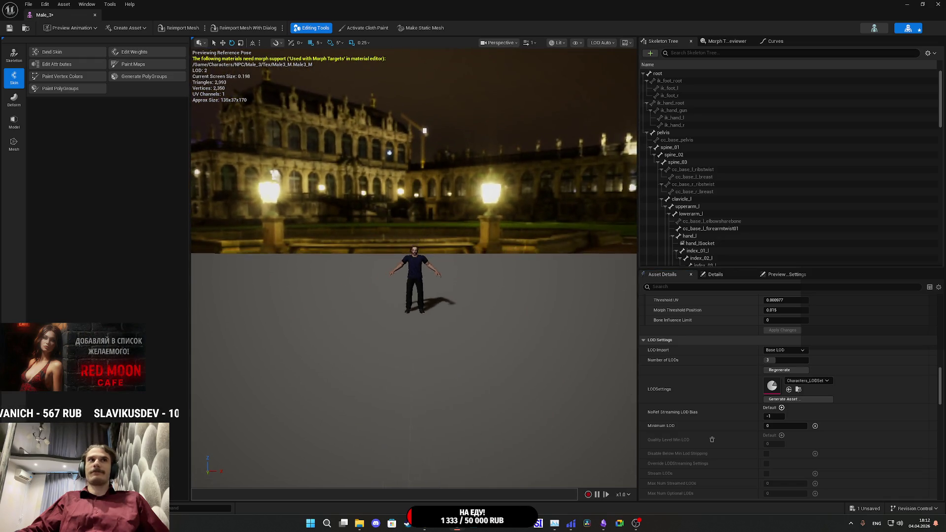
scroll(488, 295, up, 6)
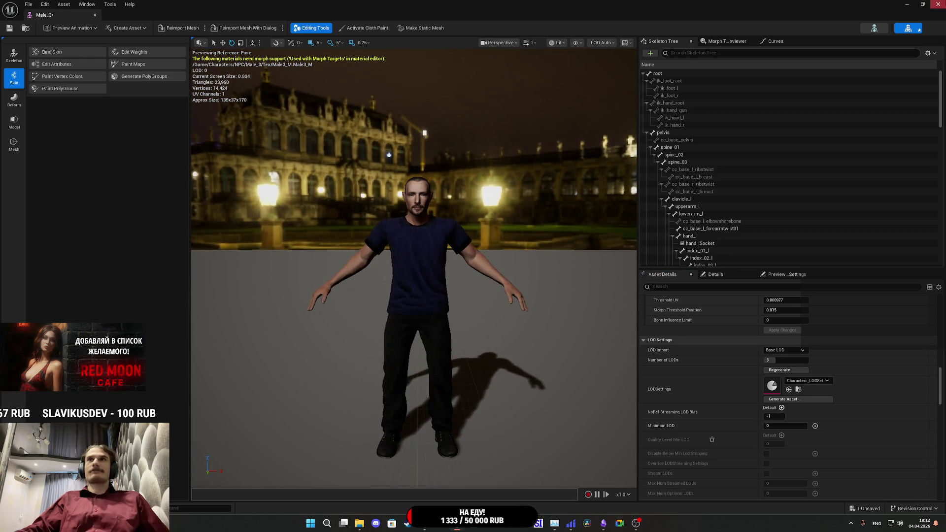
click(937, 3)
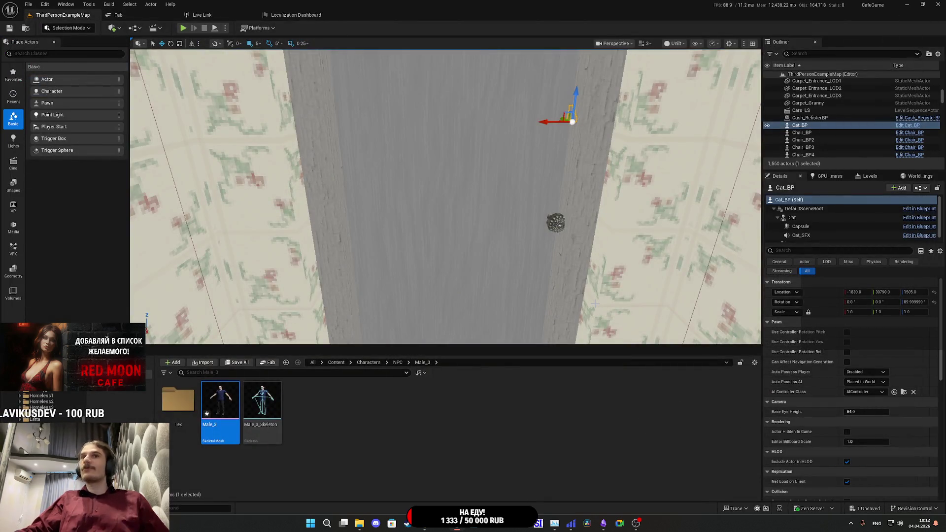
Step: Give the Male_4 mesh Characters_LODSet with 3 LODs, down to 2,327 triangles
click(398, 362)
scroll(345, 433, down, 1)
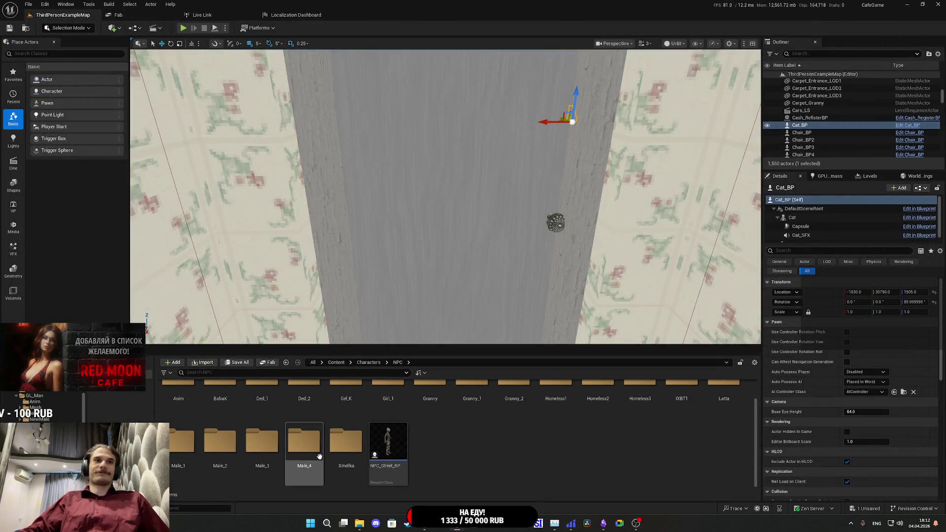
double_click(308, 451)
double_click(233, 402)
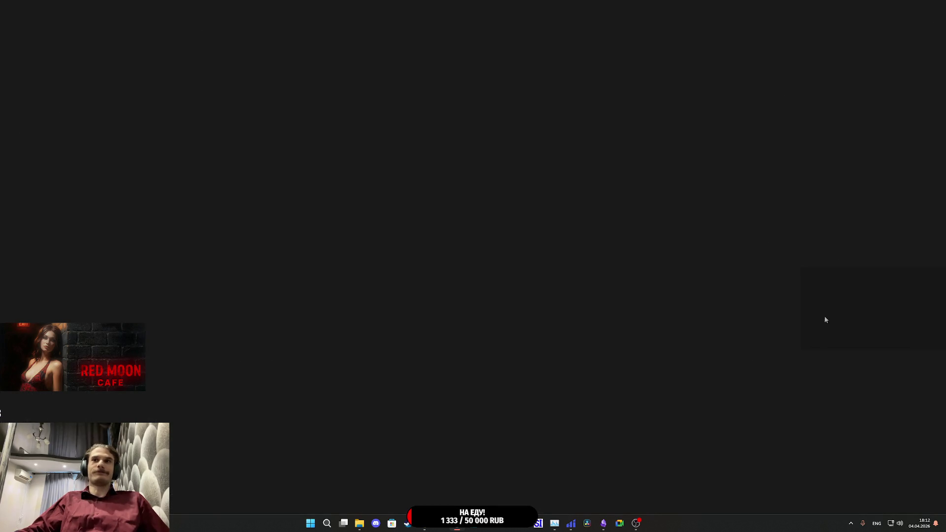
scroll(751, 382, down, 10)
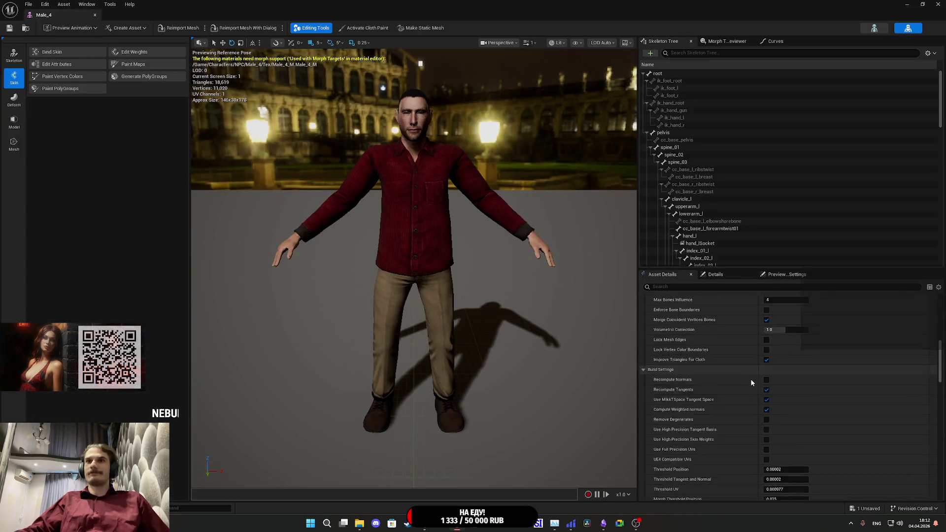
click(799, 417)
click(813, 328)
click(788, 395)
click(790, 407)
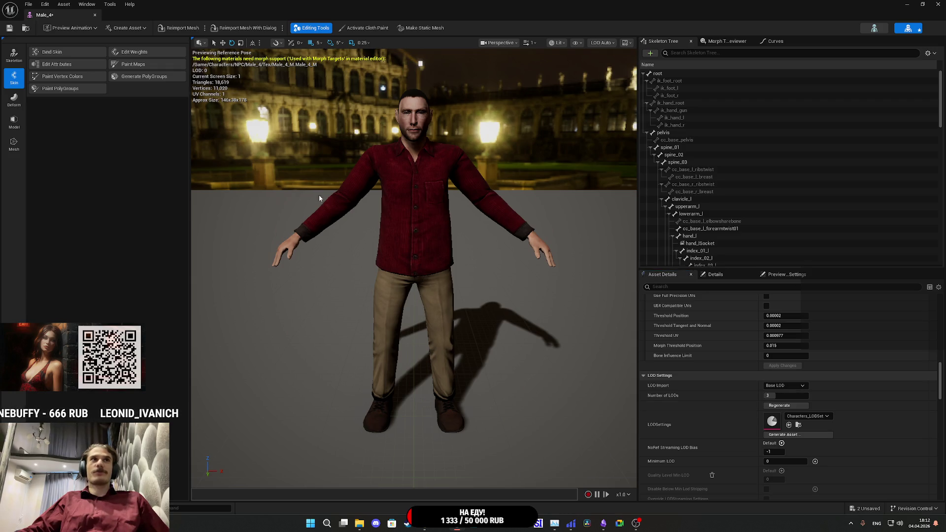
scroll(413, 253, down, 10)
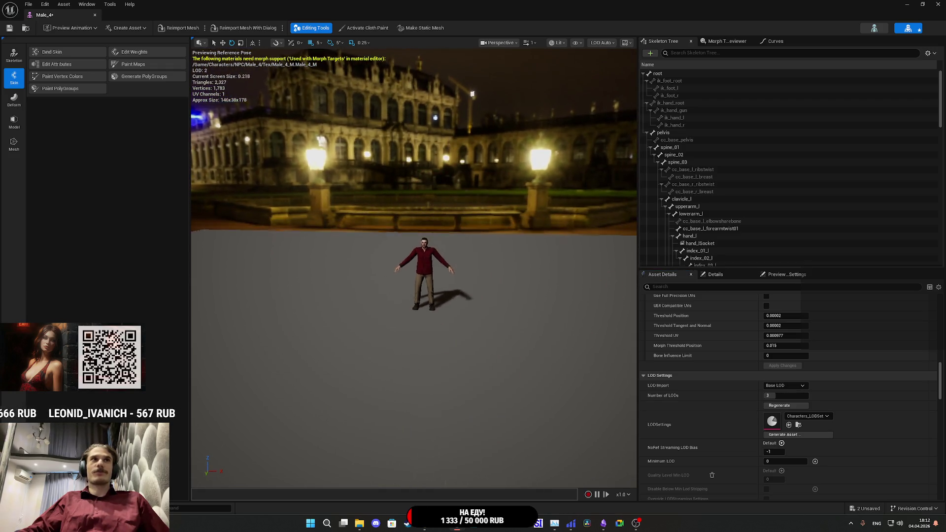
scroll(417, 266, up, 10)
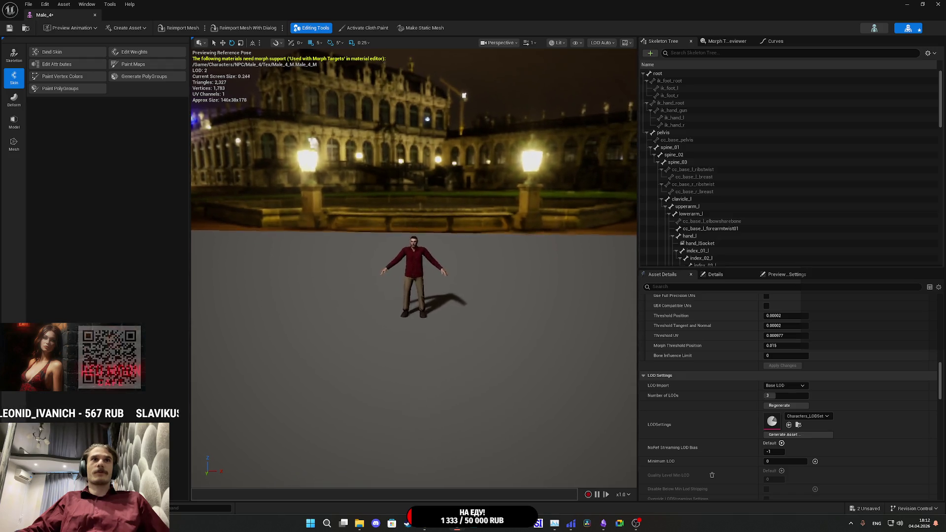
scroll(417, 266, up, 3)
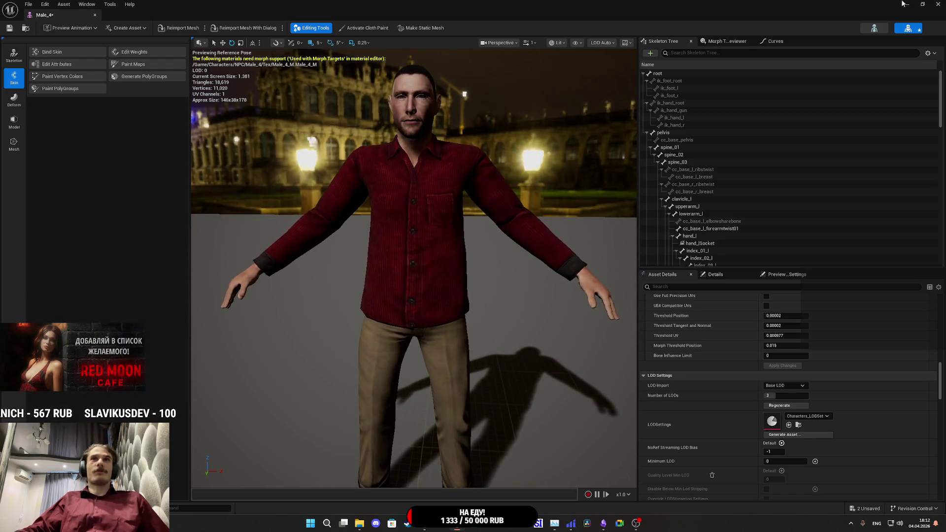
click(94, 15)
Step: Save all modified assets, confirming the save of Male_3 and Male_4
click(240, 362)
click(533, 346)
click(398, 362)
scroll(373, 438, down, 1)
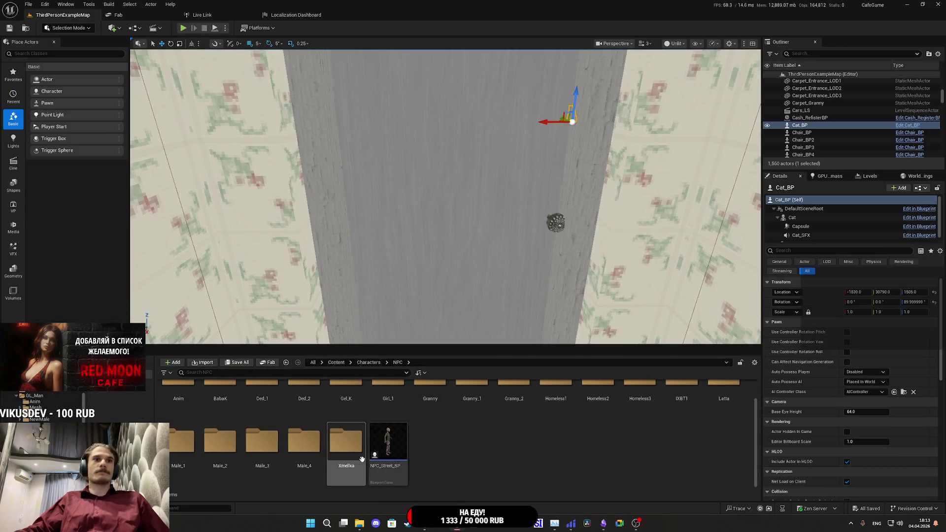
Step: Assign Characters_LODSet with 3 LODs to XmellkaM in the Xmellka folder, then apply
click(345, 447)
double_click(345, 447)
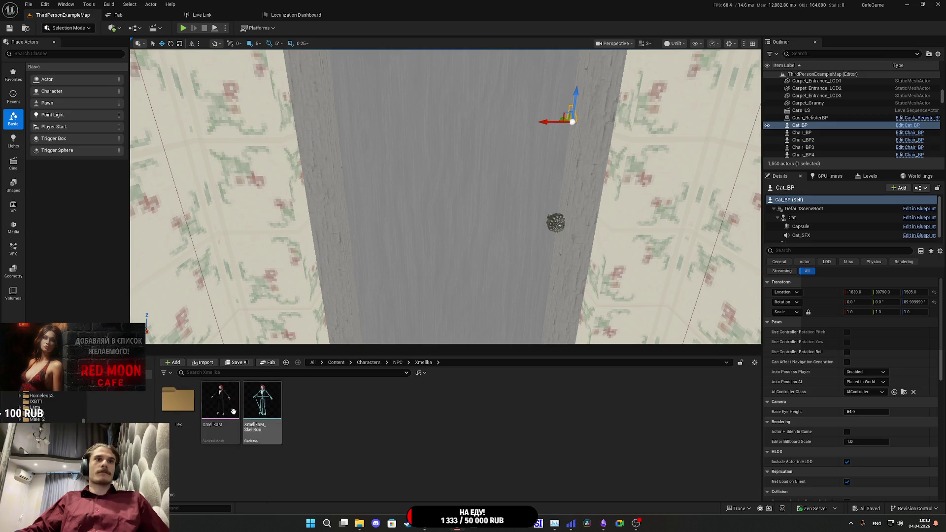
double_click(231, 409)
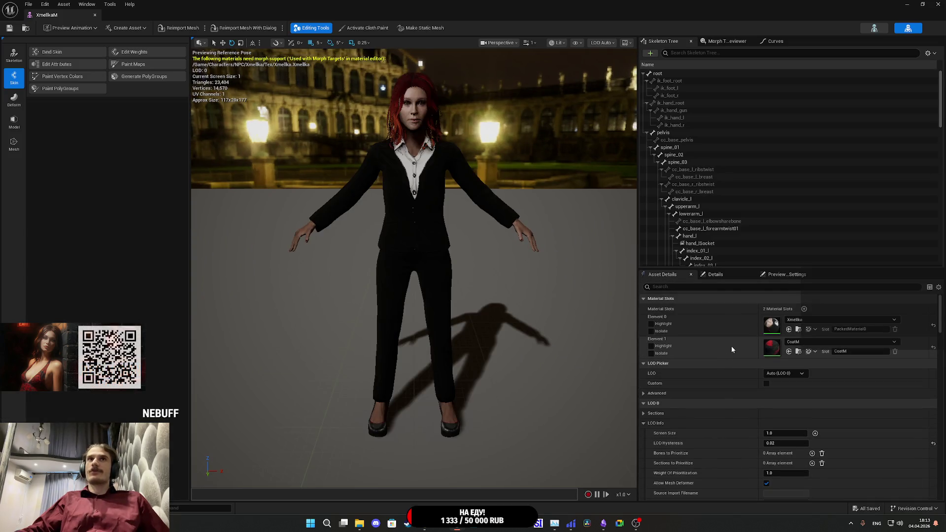
scroll(732, 335, down, 5)
scroll(733, 332, down, 10)
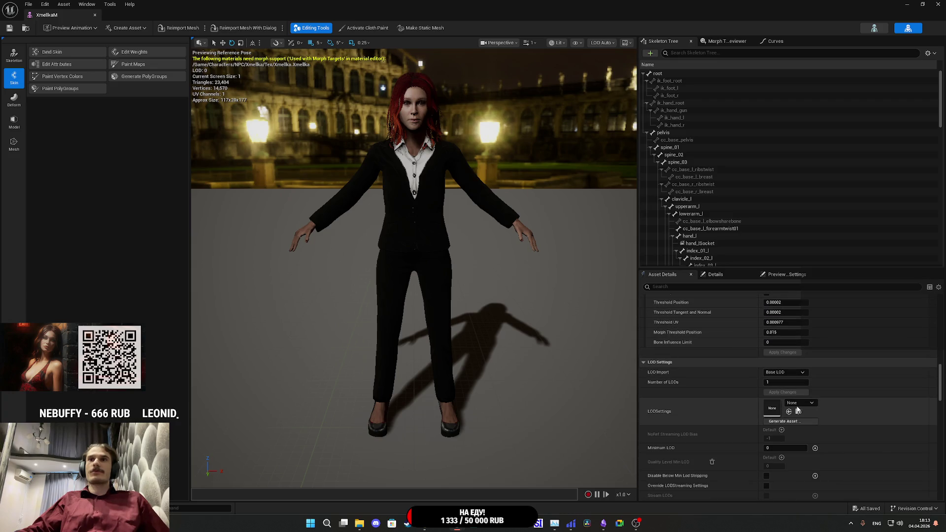
click(794, 403)
click(831, 316)
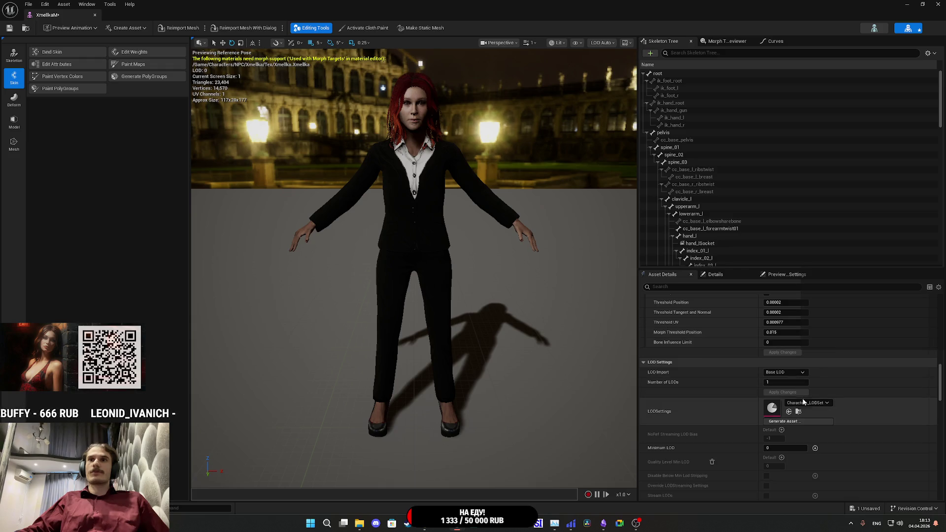
click(786, 382)
text(3)
key(Return)
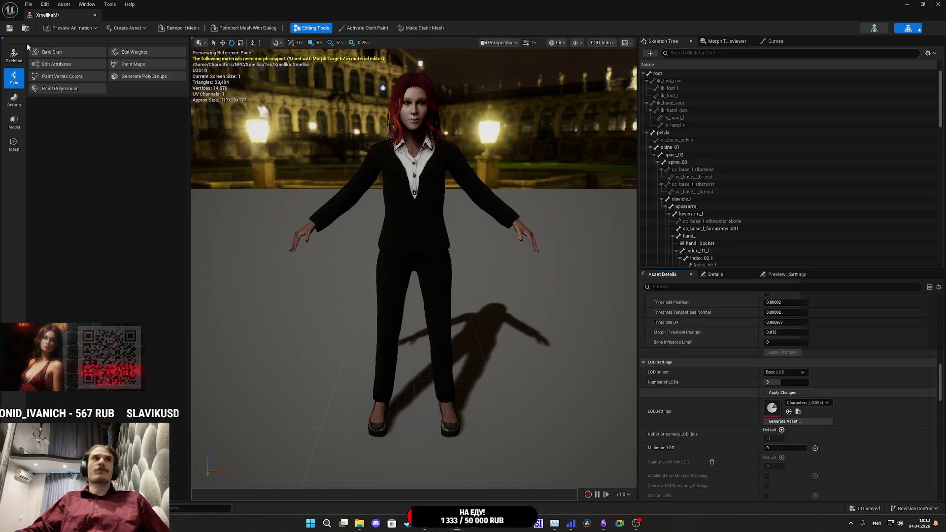
click(10, 29)
scroll(400, 244, down, 5)
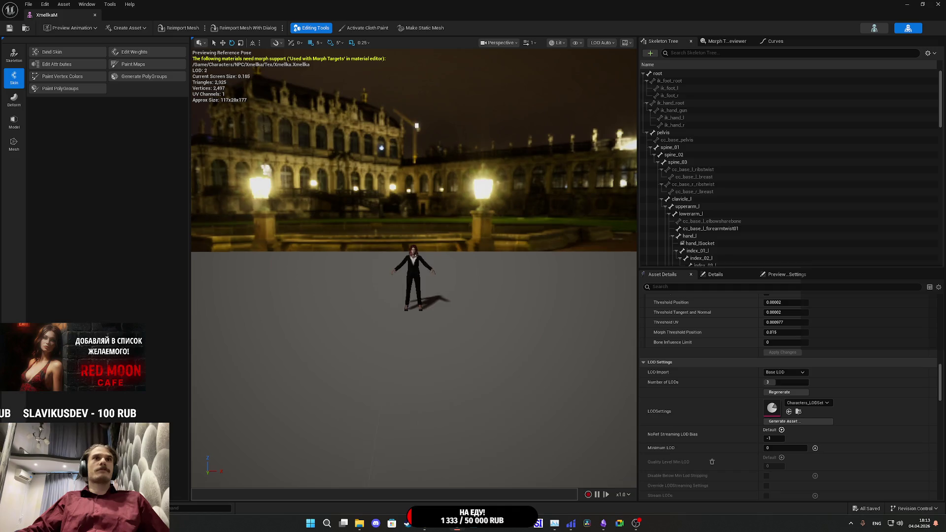
scroll(400, 244, up, 10)
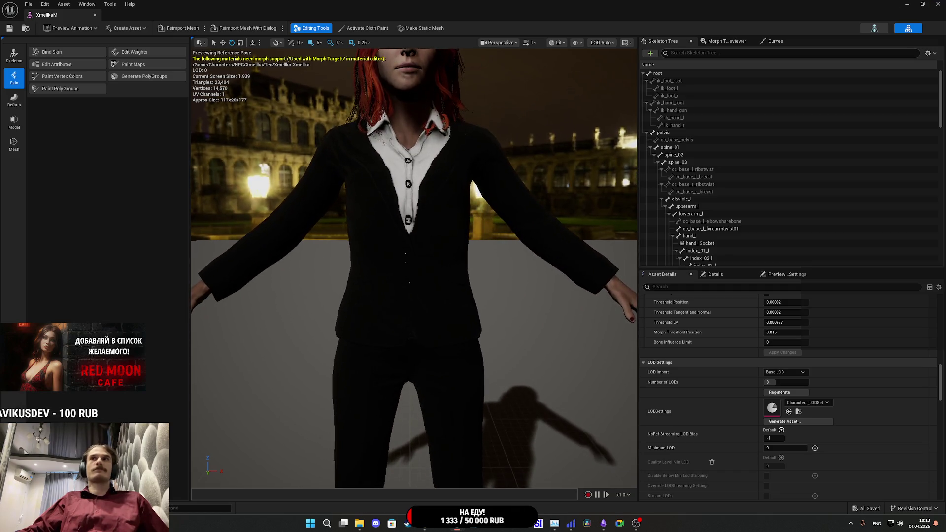
click(937, 4)
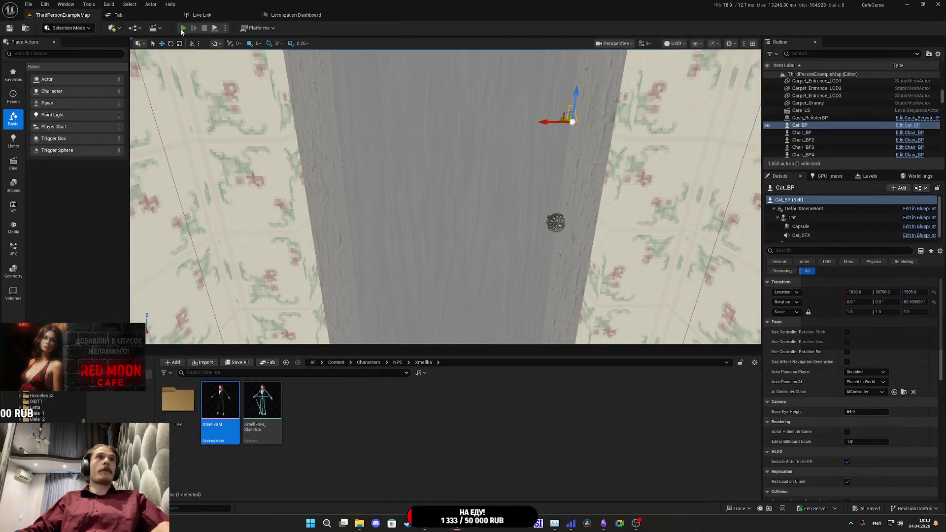
Step: Start Play-In-Editor fullscreen and walk toward the man on the couch
key(alt+p)
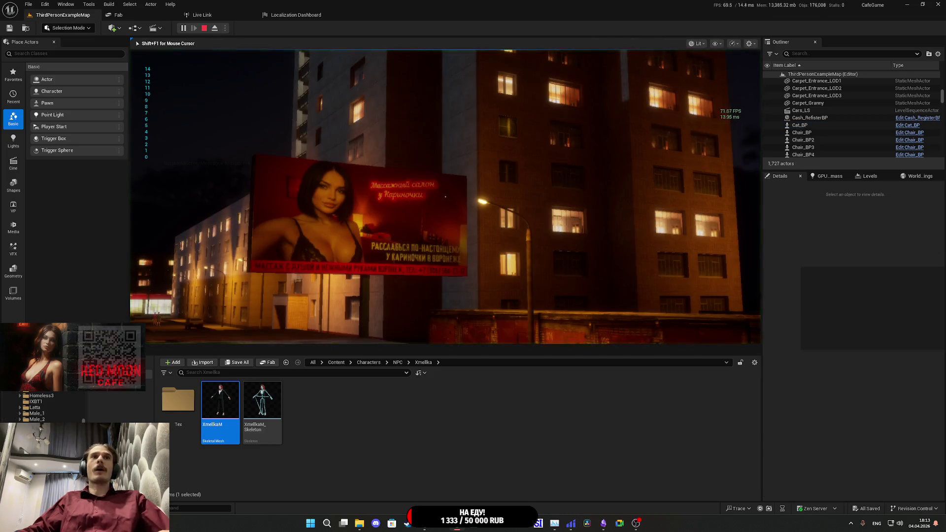
key(F11)
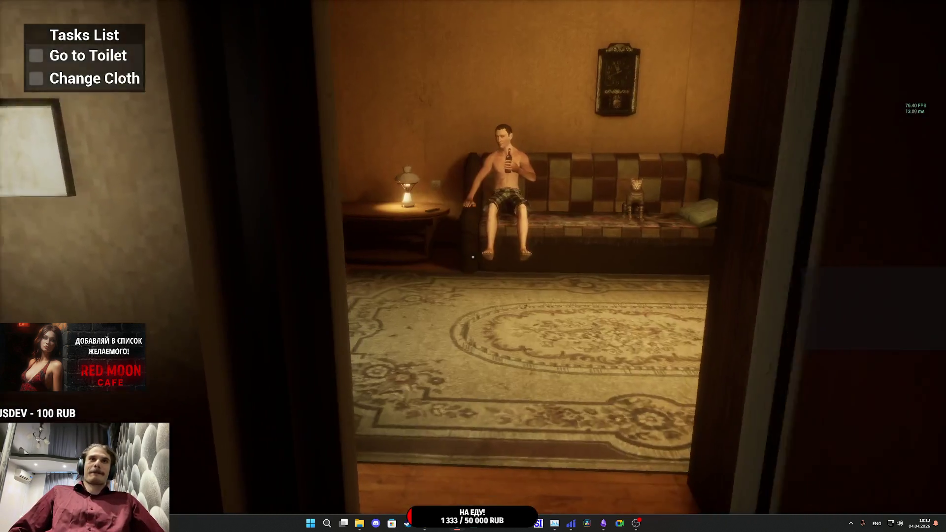
key(s)
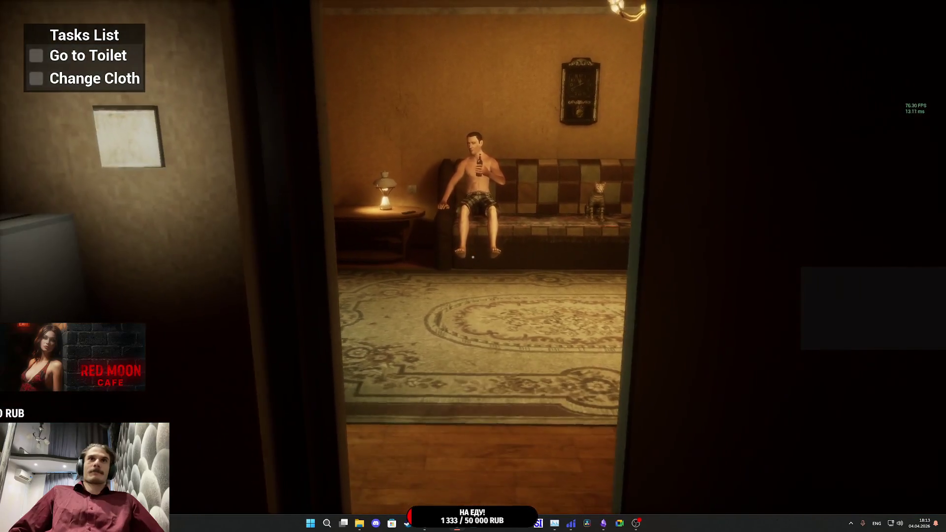
key(w)
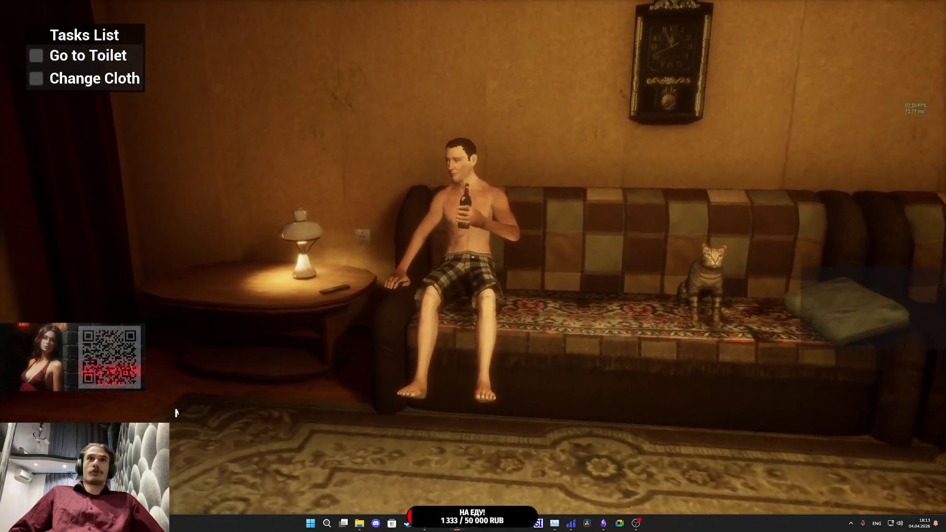
key(w)
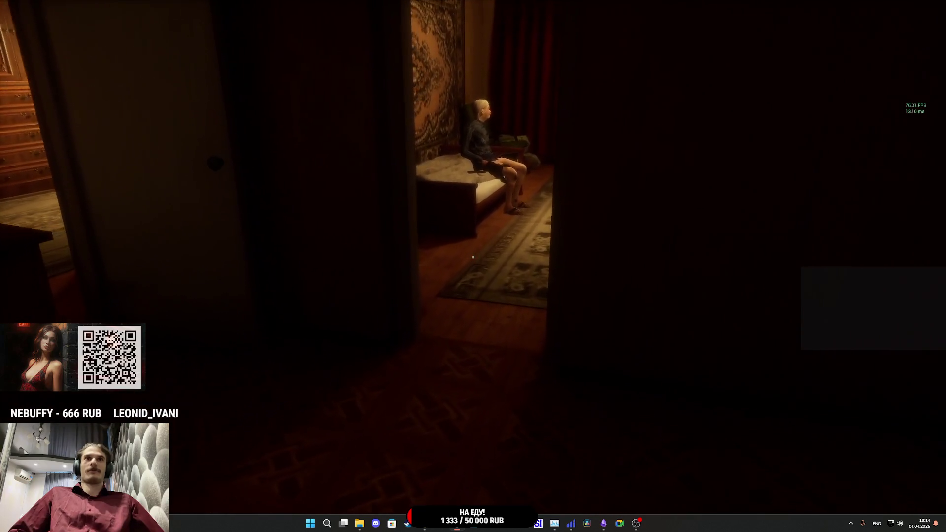
Step: Walk up to the seated grandmother, then head into the dark corridor
key(w)
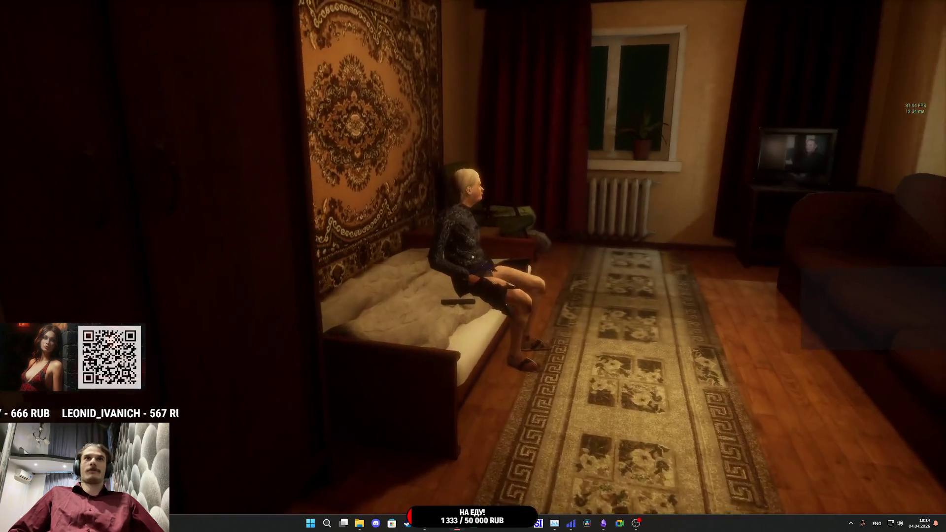
key(s)
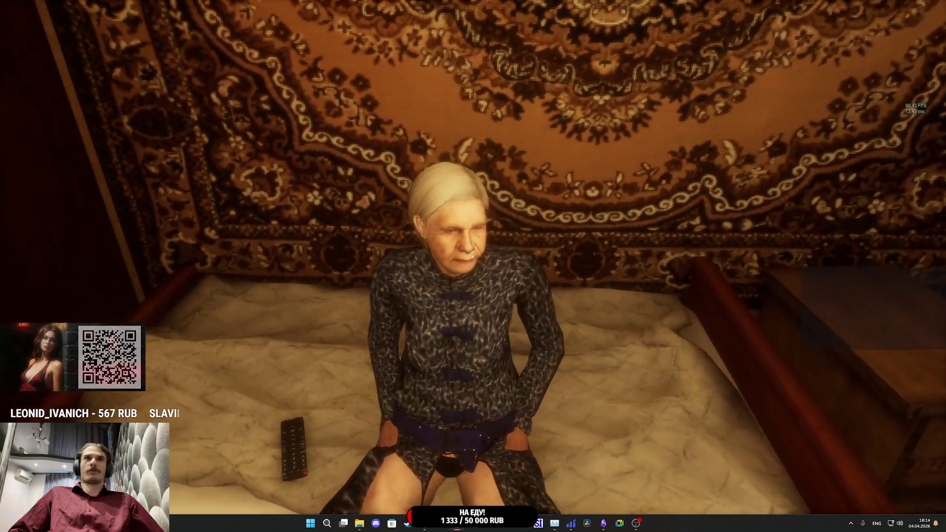
key(w)
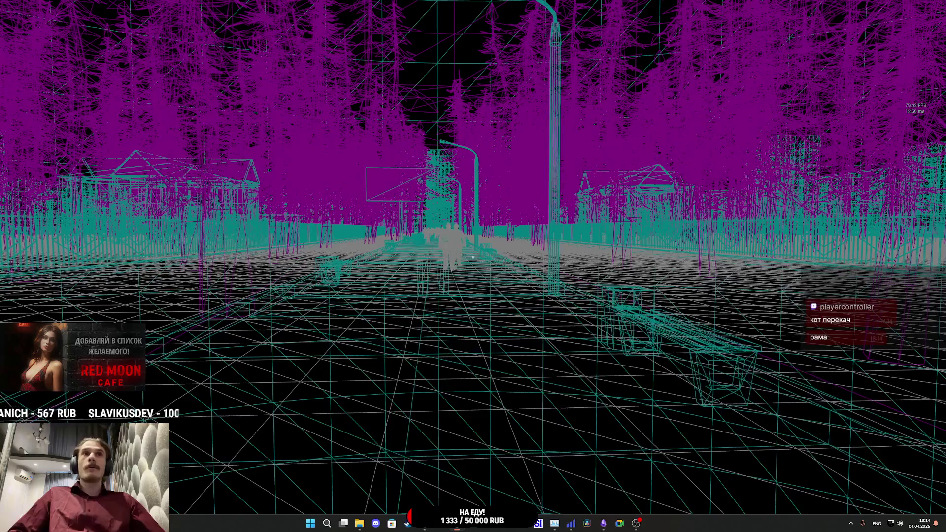
Step: Walk along the road, toggle between lit and wireframe rendering with F3, then pause
key(w)
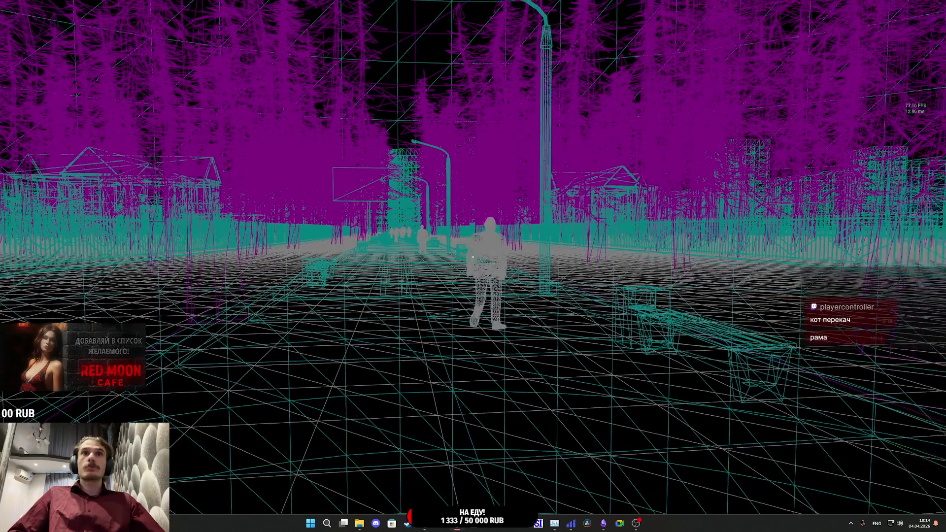
mouse_move(473, 257)
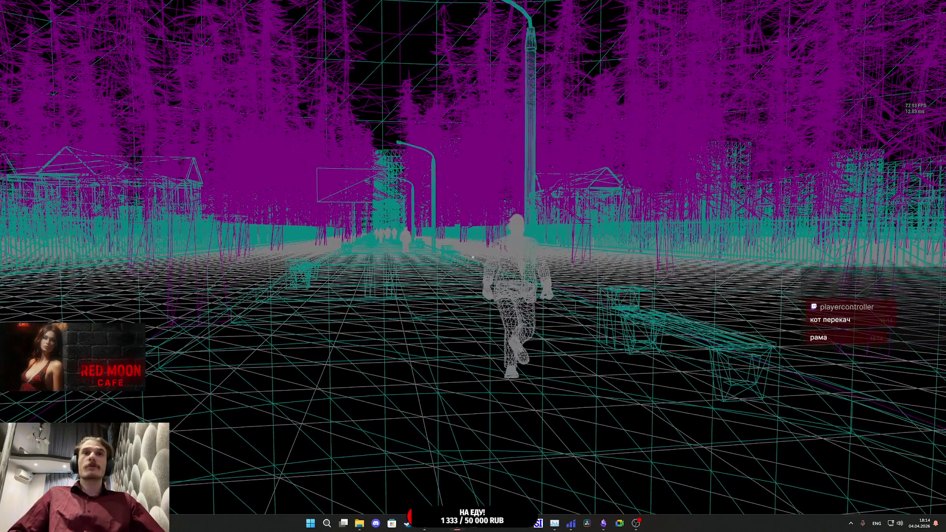
key(F3)
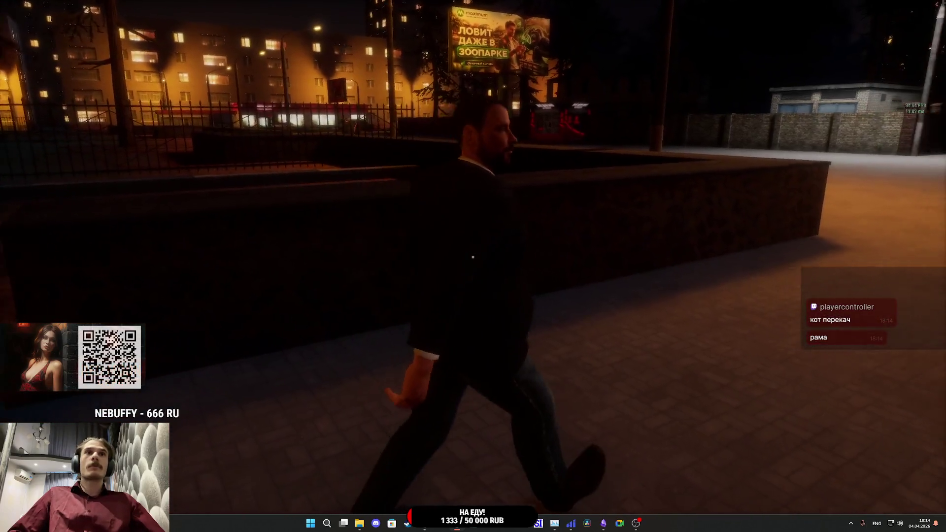
key(F3)
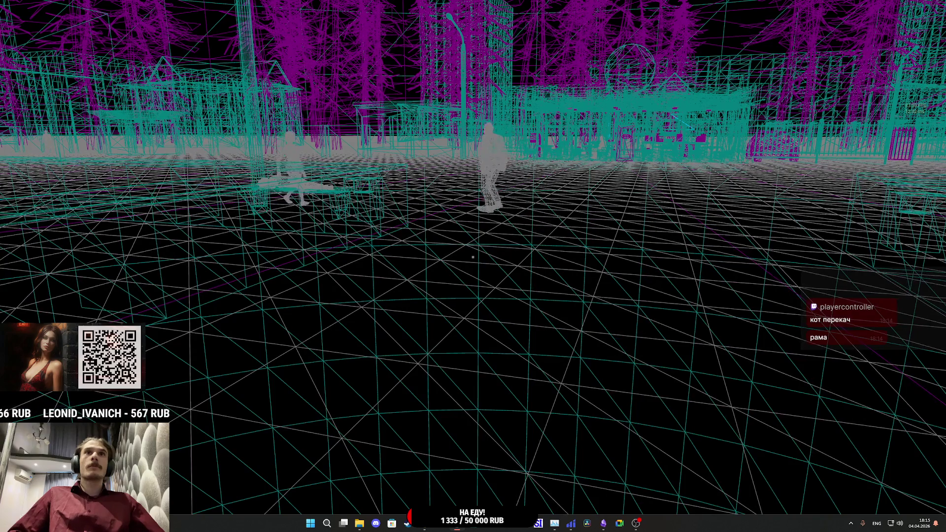
key(F3)
key(Escape)
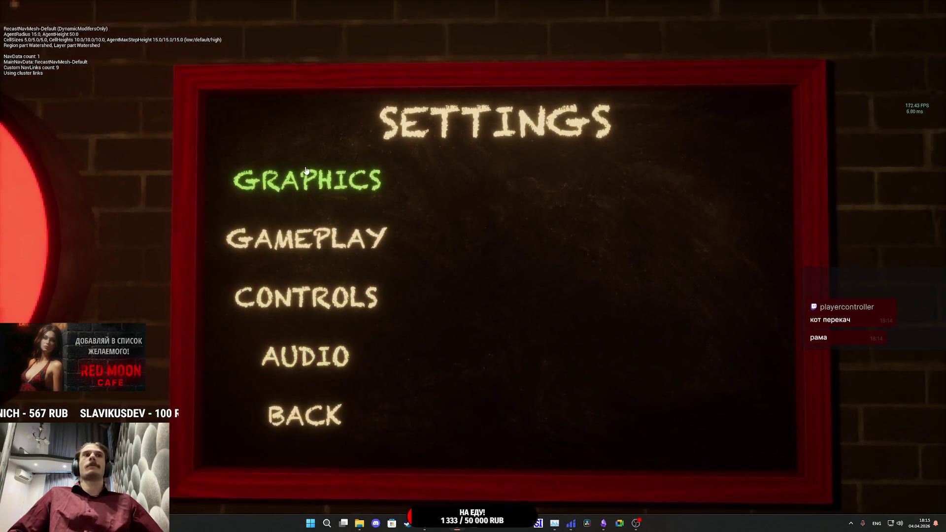
Step: Lower the game's Graphics Quality below HIGH in the Graphics settings, then resume playing
click(306, 179)
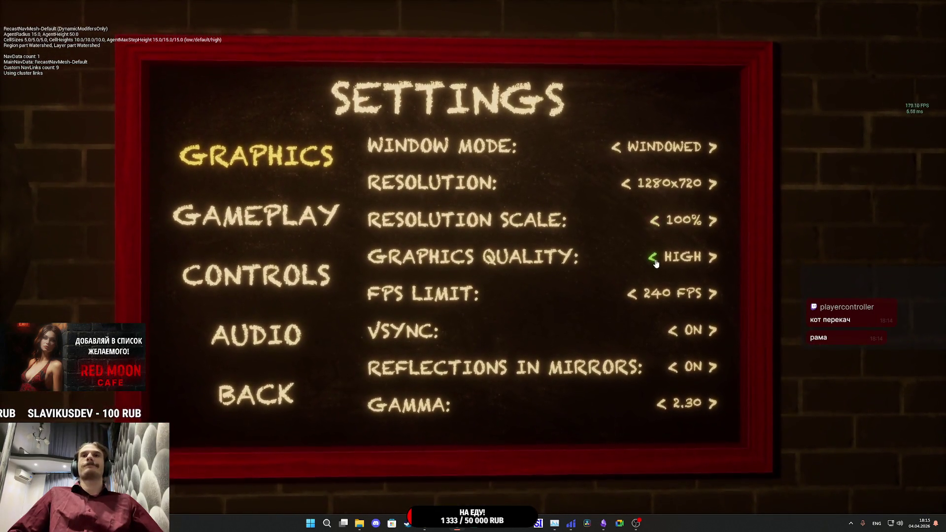
click(654, 259)
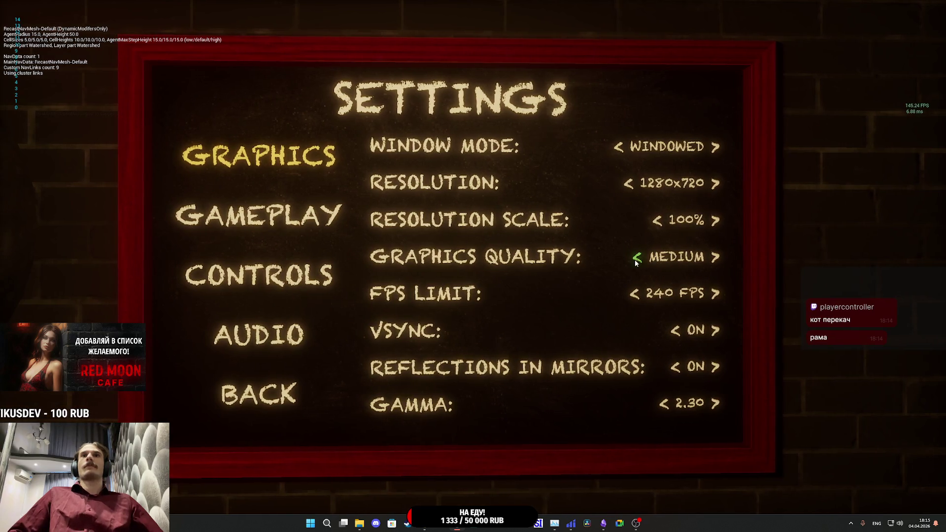
click(636, 256)
click(303, 378)
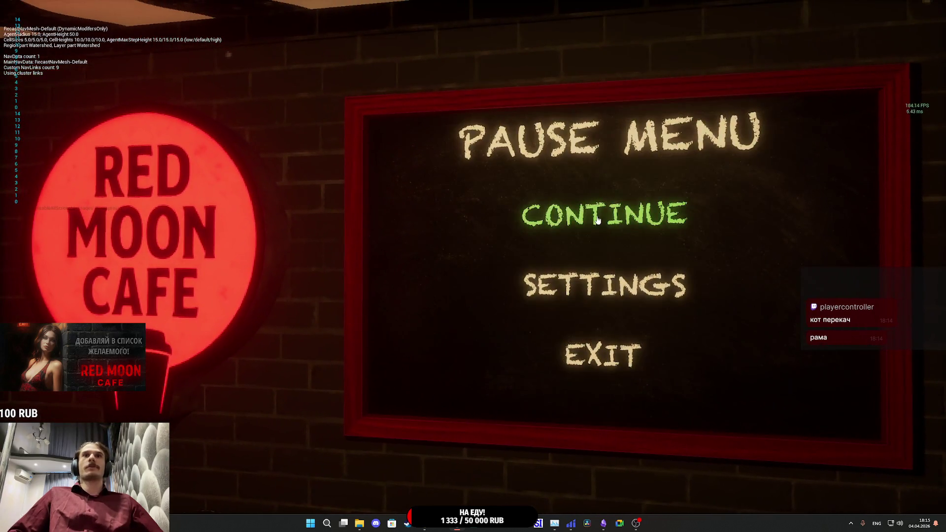
click(606, 214)
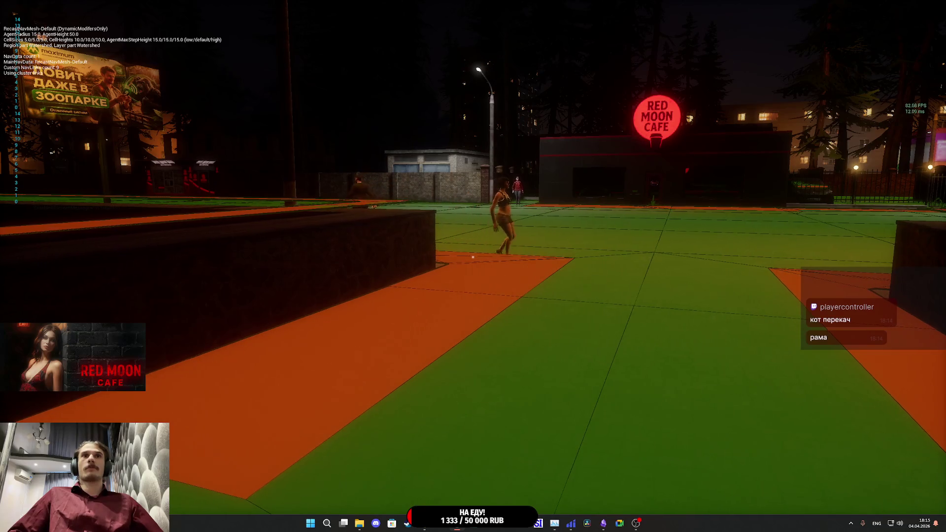
Step: Toggle wireframe and lit views, hide the navmesh overlay, and walk to Red Moon Cafe
key(F1)
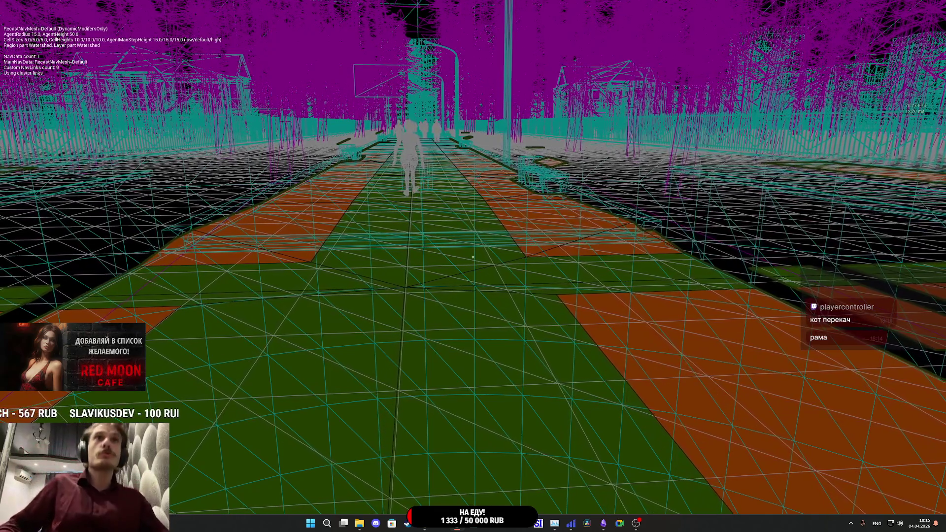
key(F3)
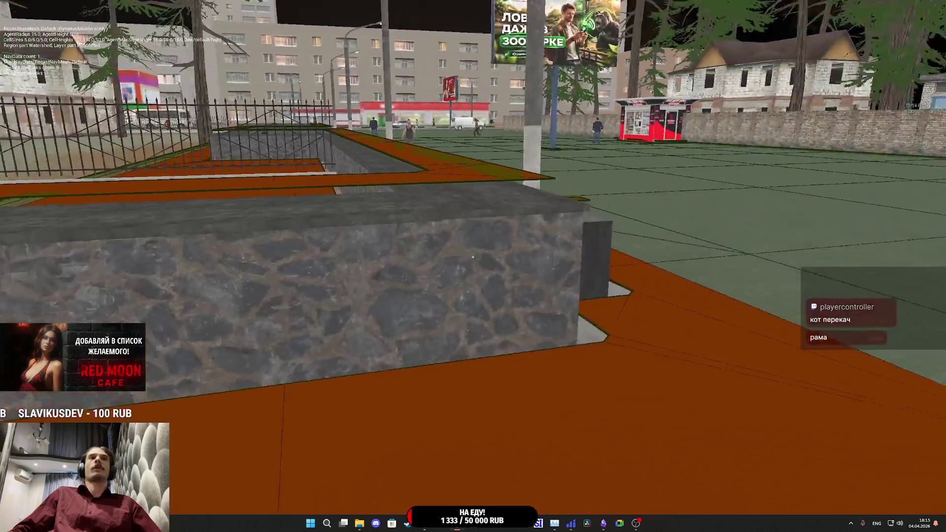
key(F1)
key(F3)
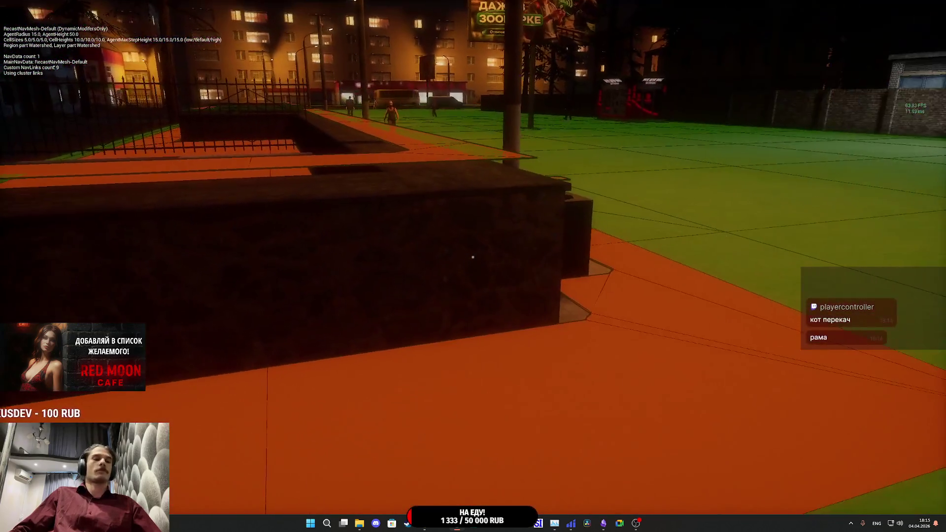
key(Escape)
key(Escape)
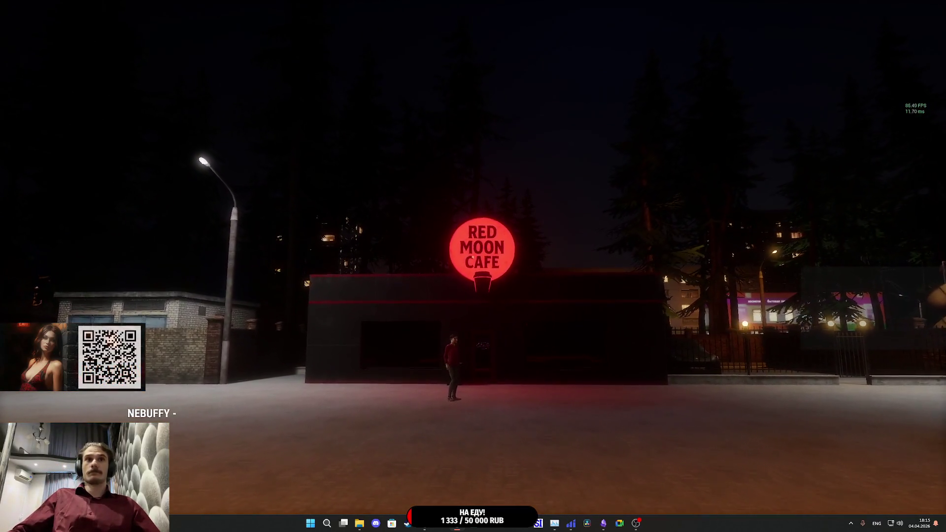
key(w)
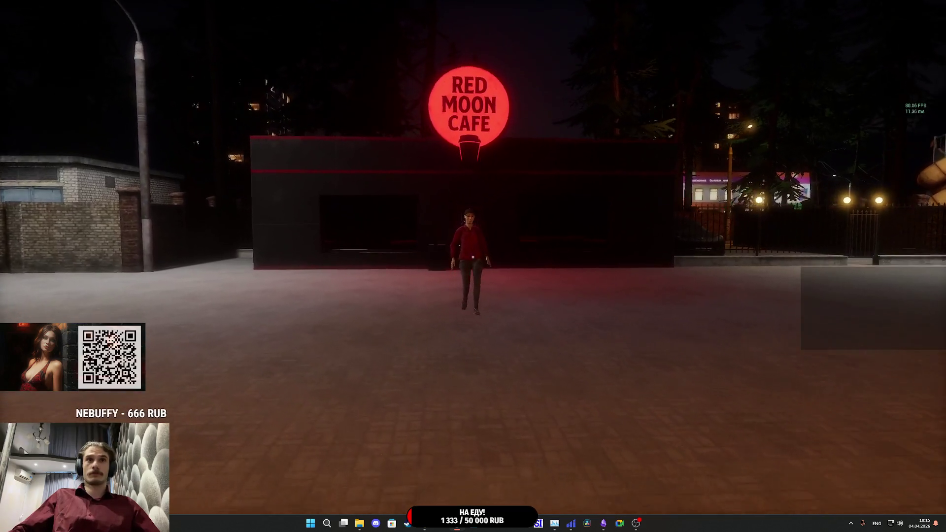
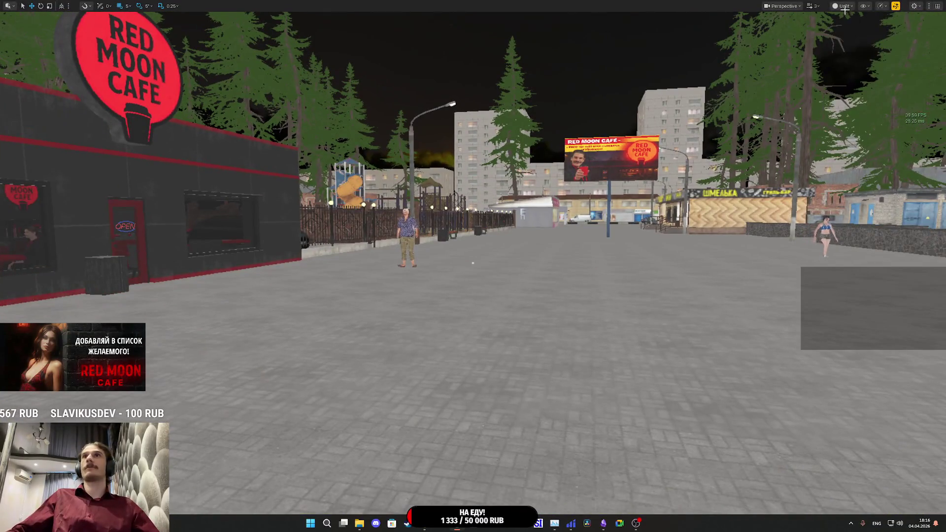
Step: Turn off wireframe and game view, restore the full editor layout, and set the viewport to Lit
key(alt+2)
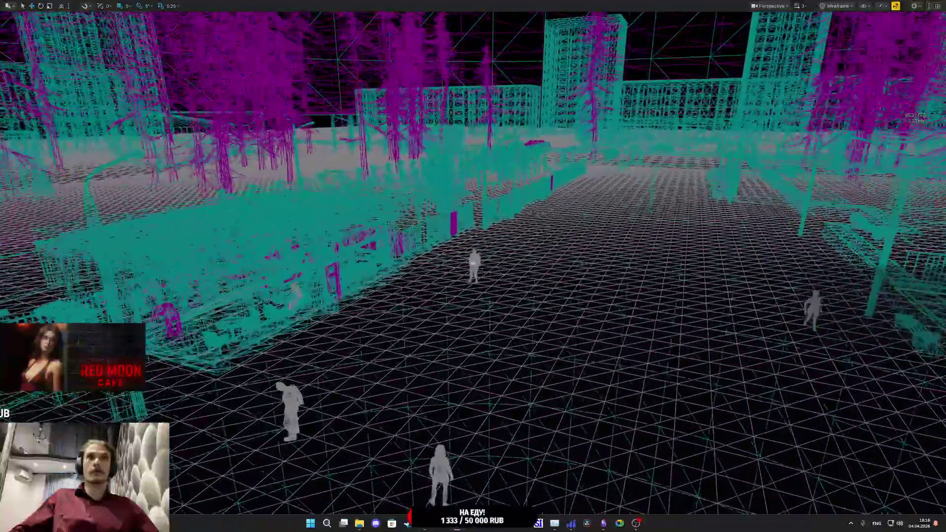
key(g)
key(F11)
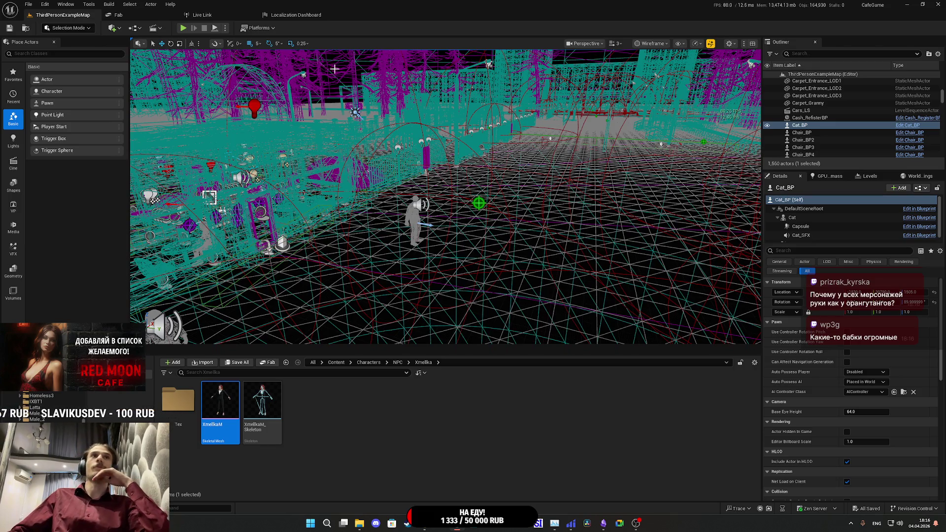
click(709, 44)
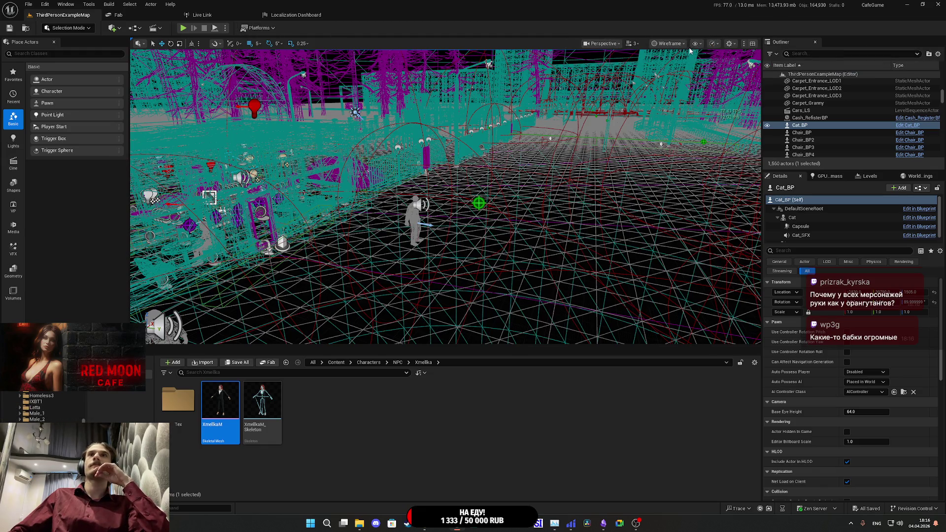
click(675, 45)
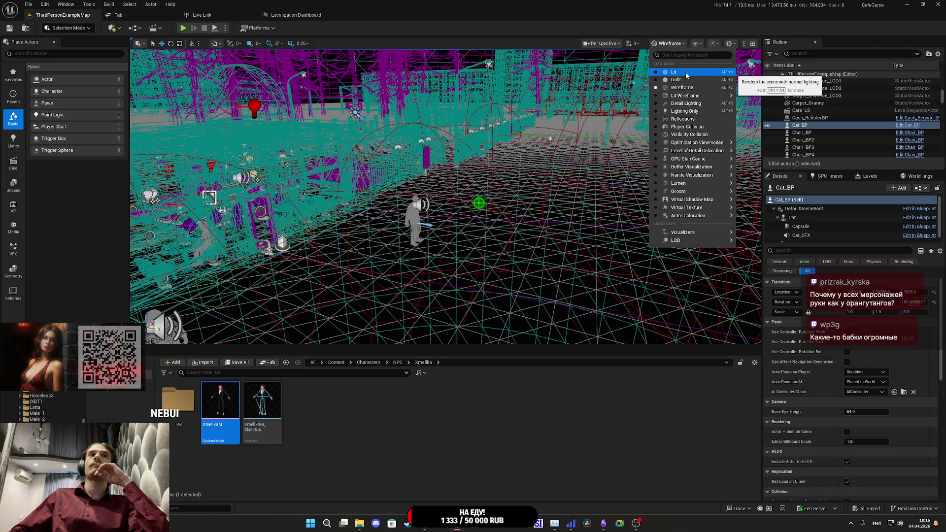
click(684, 72)
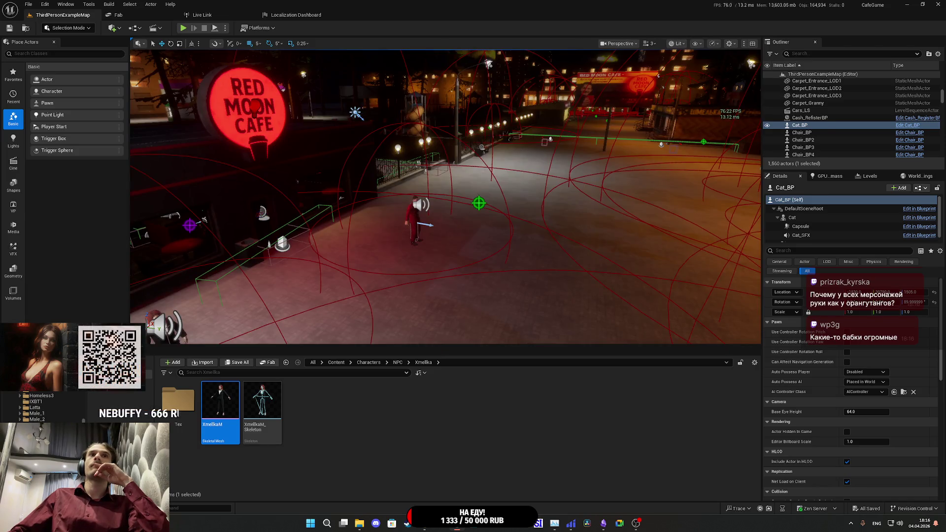
Step: Select the street NPC and open NPC_Street_BP in the Blueprint Editor
click(414, 221)
click(923, 188)
click(871, 208)
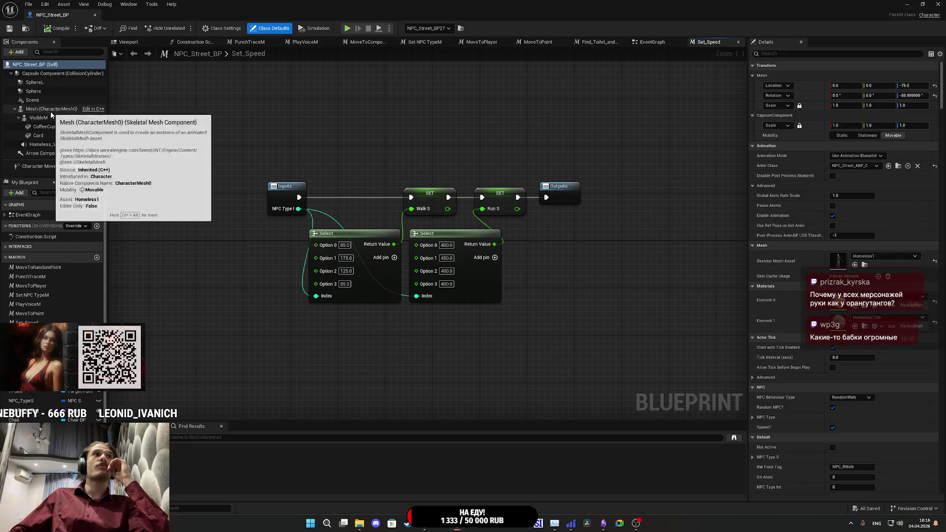
Step: Select the VisibleM component and filter its Details panel by 'lod'
click(50, 116)
key(Up)
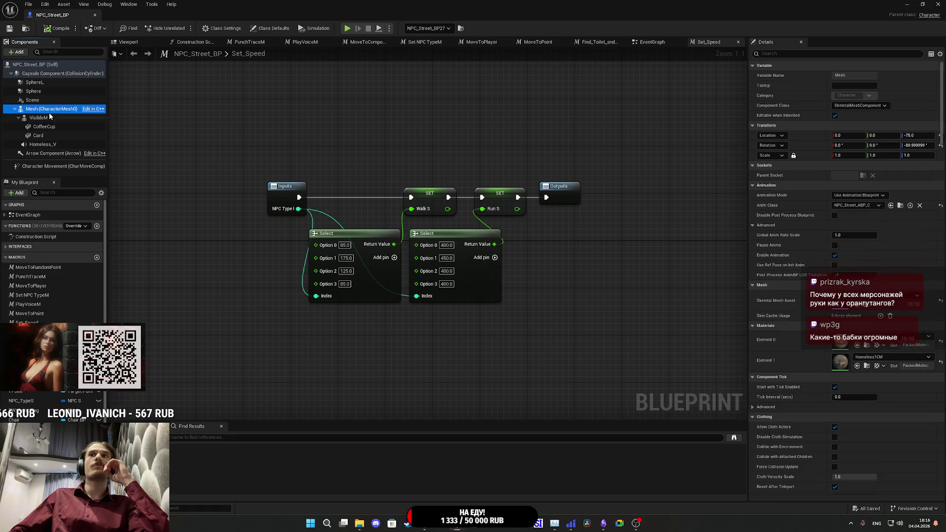
click(50, 117)
scroll(800, 300, down, 10)
scroll(799, 296, down, 15)
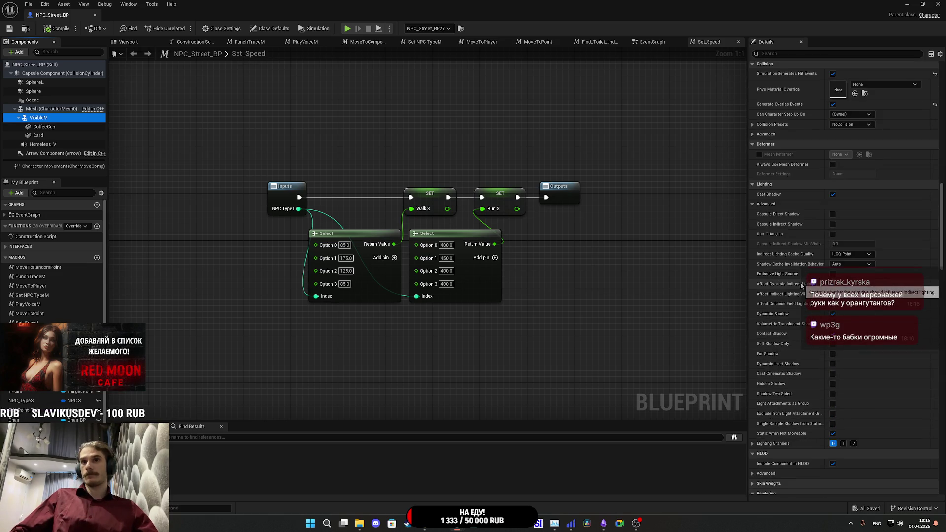
scroll(801, 285, down, 12)
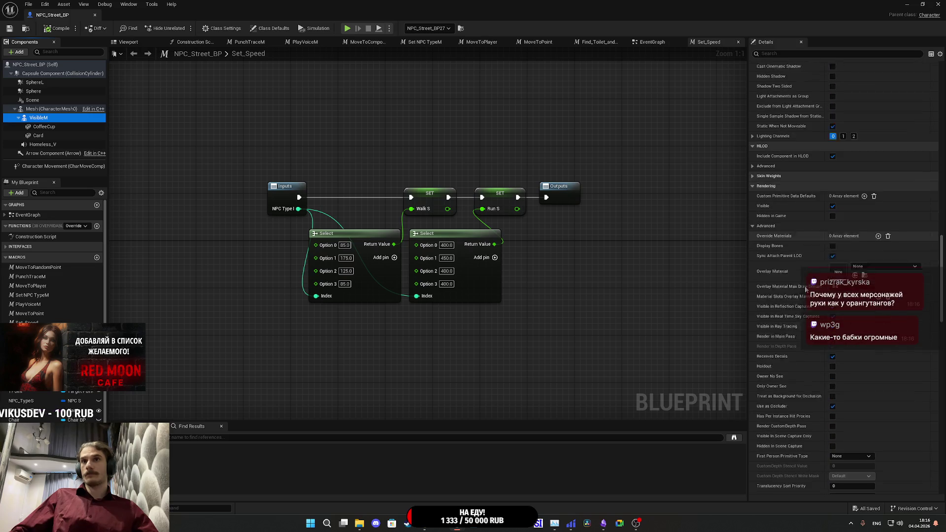
scroll(806, 288, down, 8)
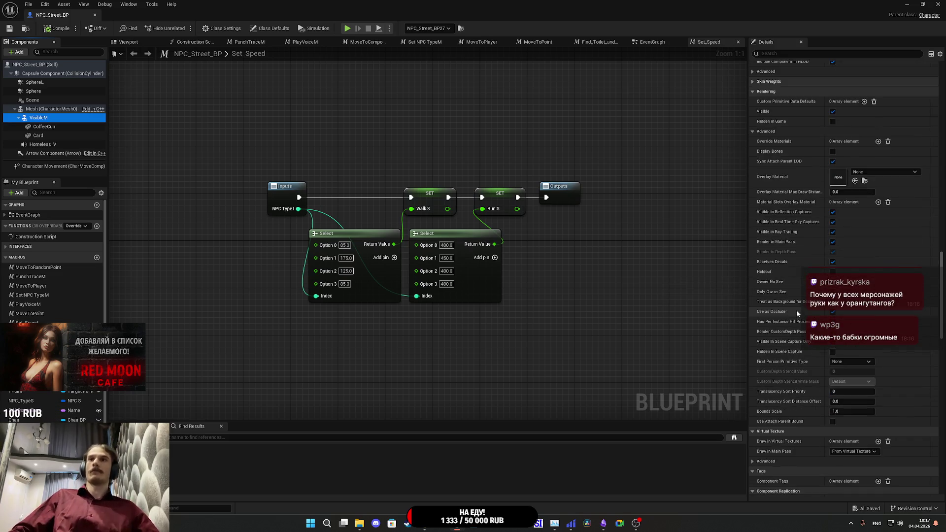
scroll(791, 298, down, 12)
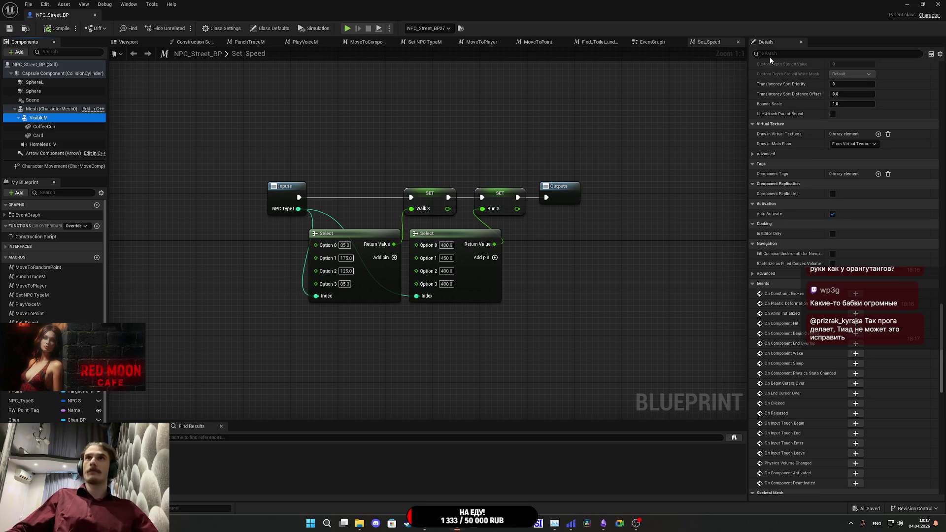
text(lod)
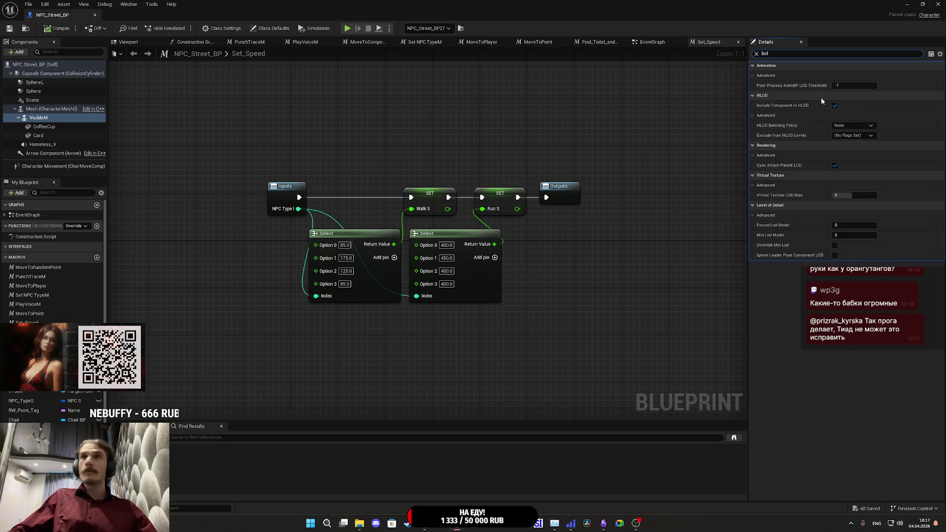
mouse_move(787, 168)
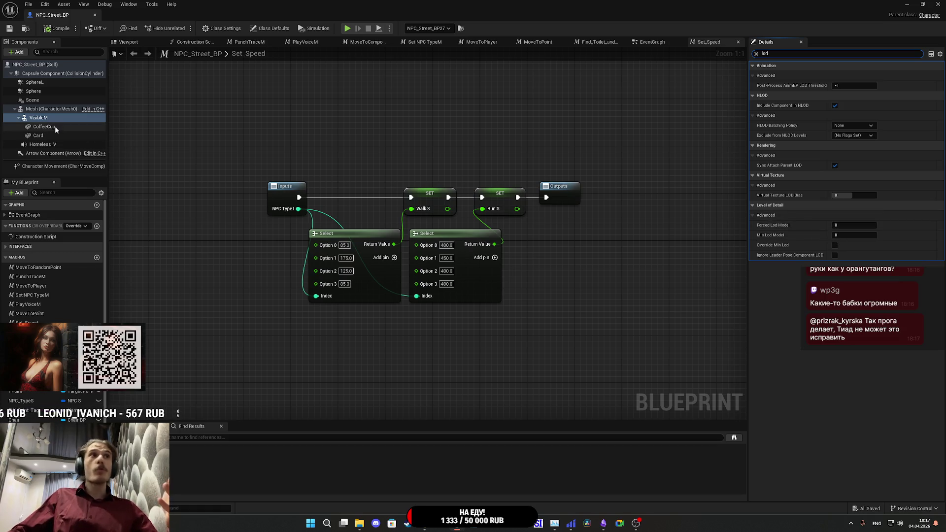
Step: Set VisibleM's Min Lod Model to 2 and return to the level editor
click(49, 109)
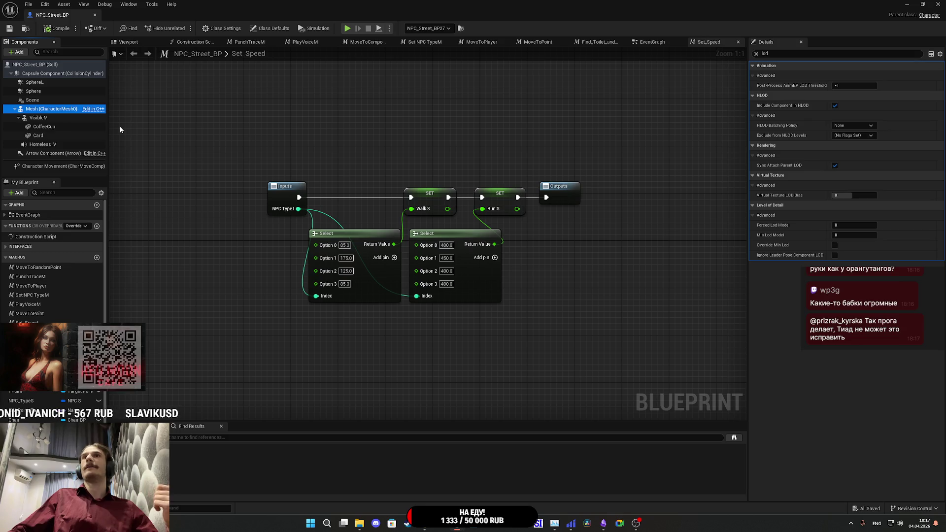
click(42, 118)
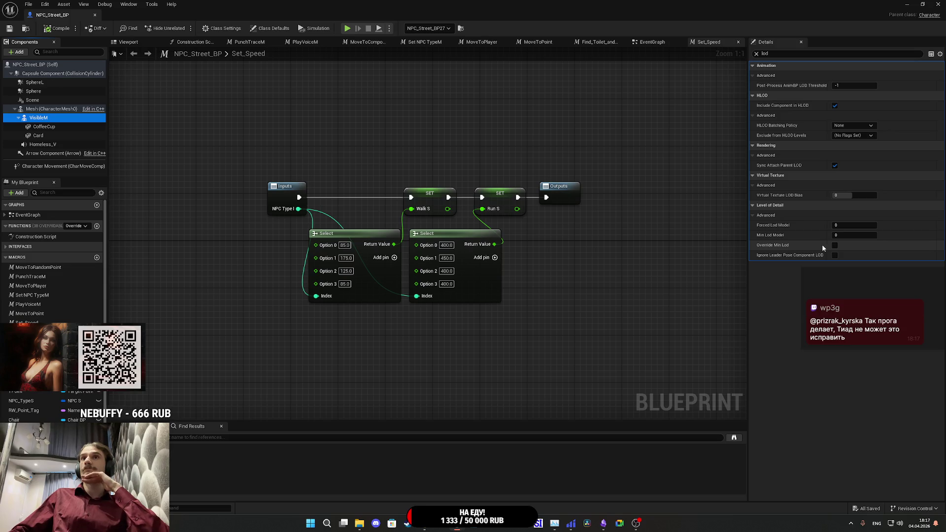
click(844, 236)
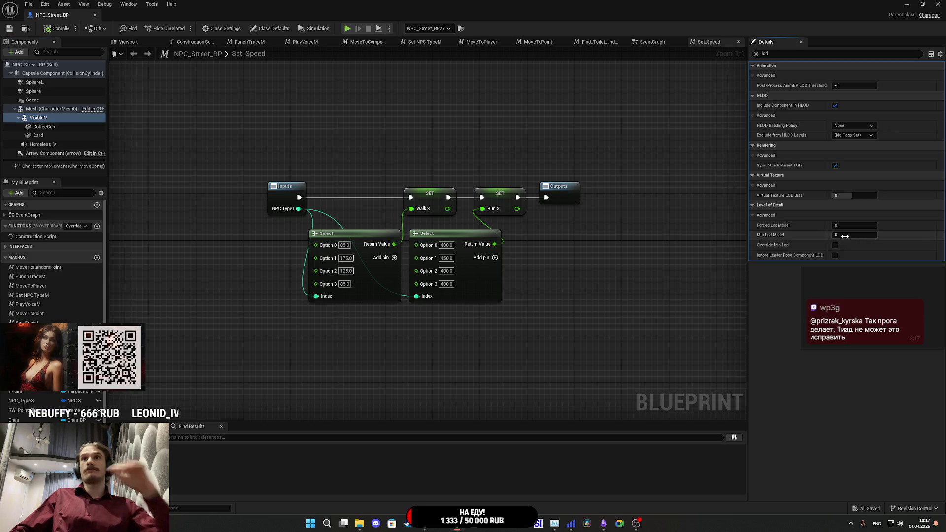
text(2)
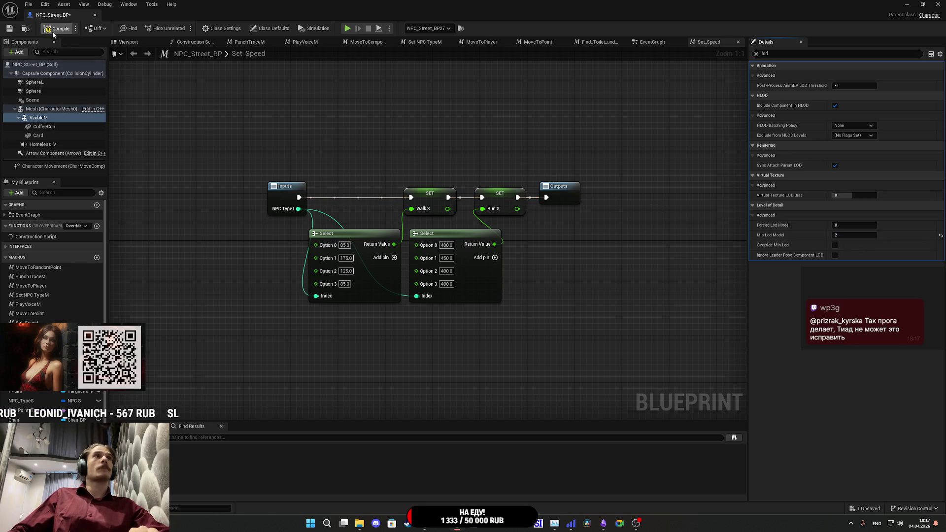
click(906, 4)
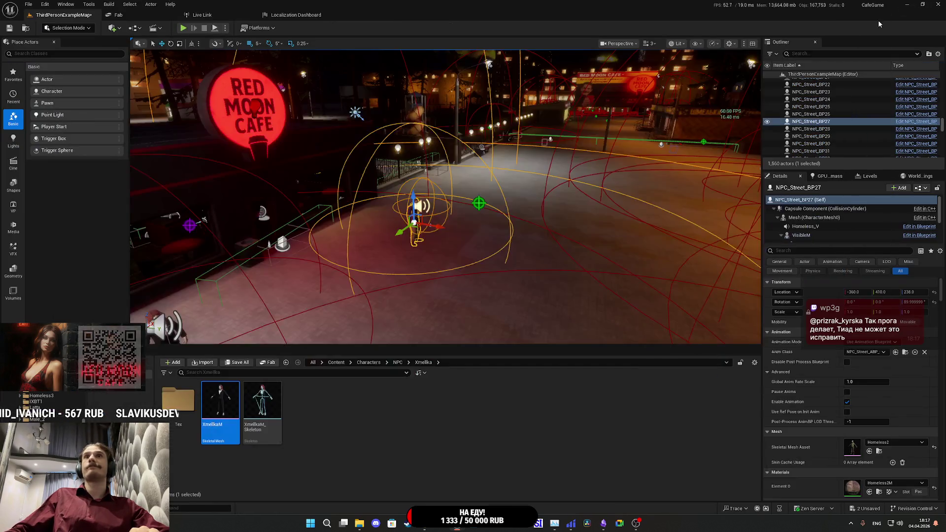
Step: Frame the NPC, reset VisibleM's Min Lod Model to 0, save NPC_Street_BP, and return to the level
key(f)
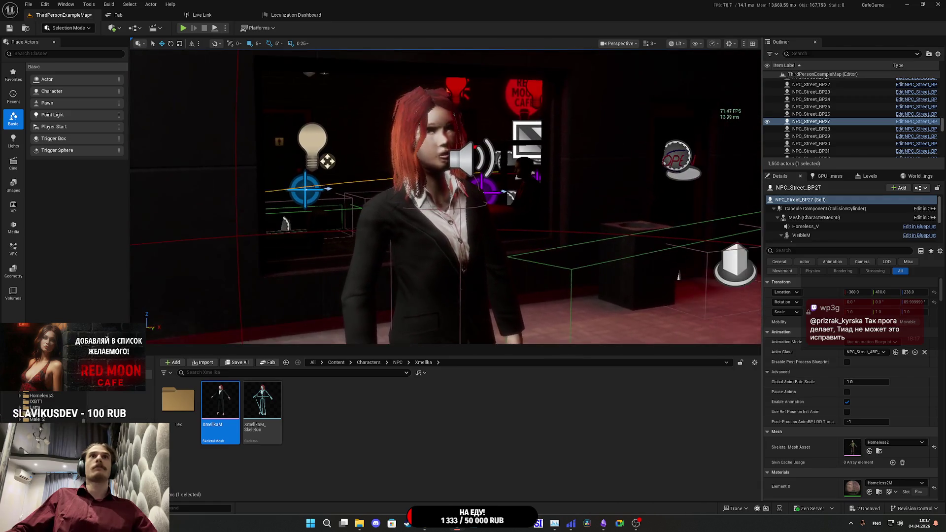
scroll(584, 217, down, 5)
scroll(585, 217, up, 5)
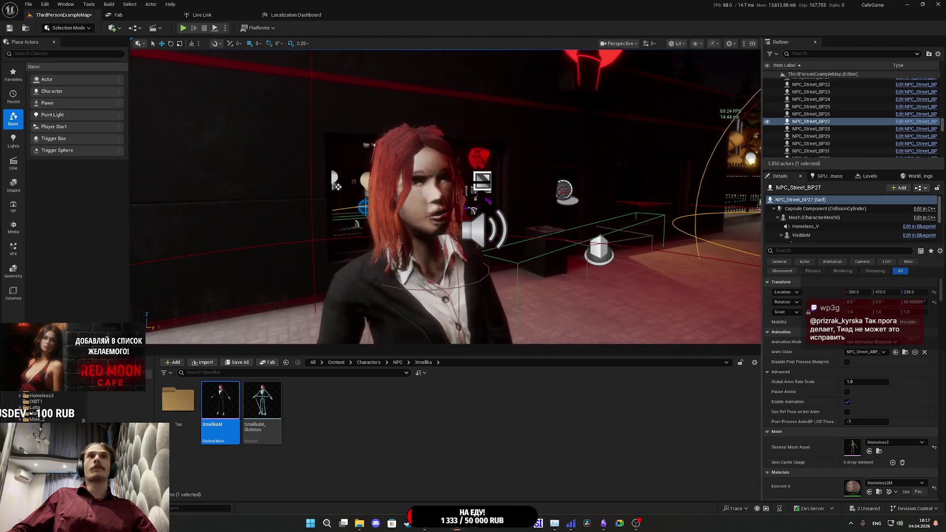
mouse_move(456, 523)
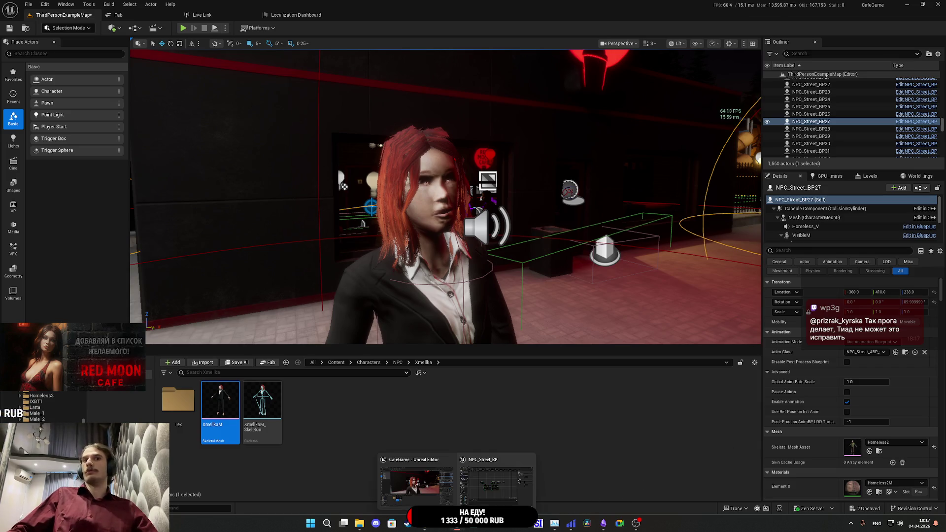
click(476, 492)
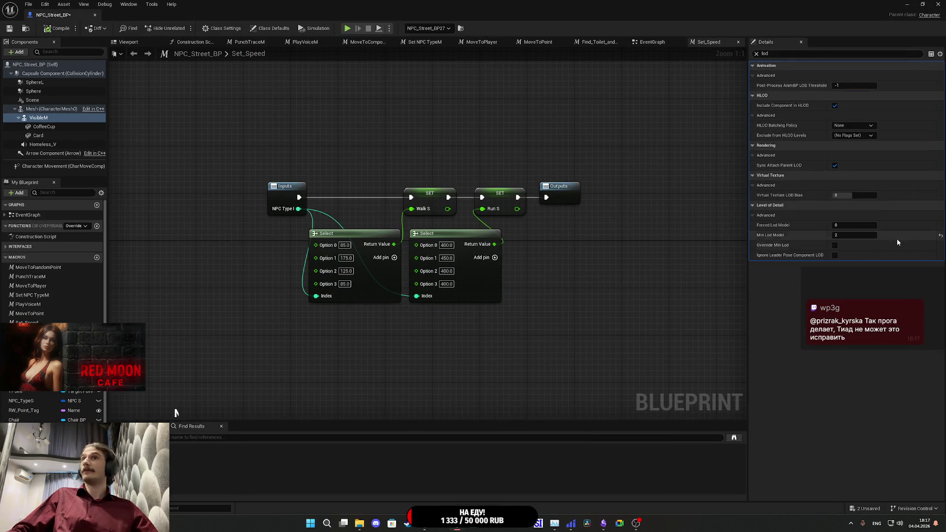
click(940, 236)
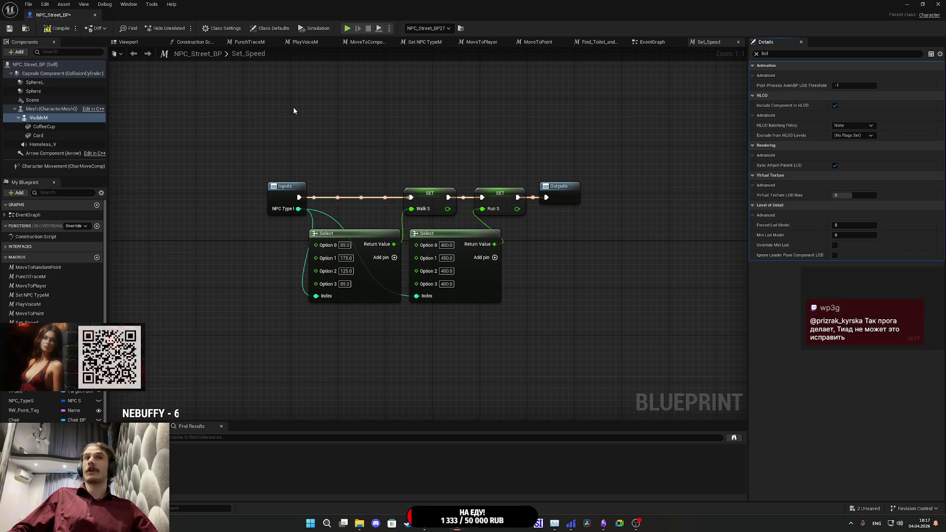
click(10, 30)
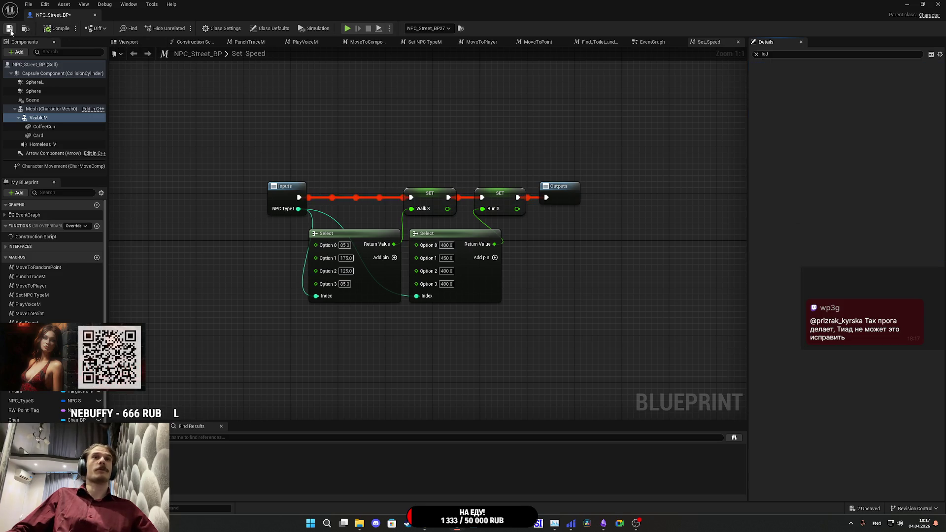
key(alt+Tab)
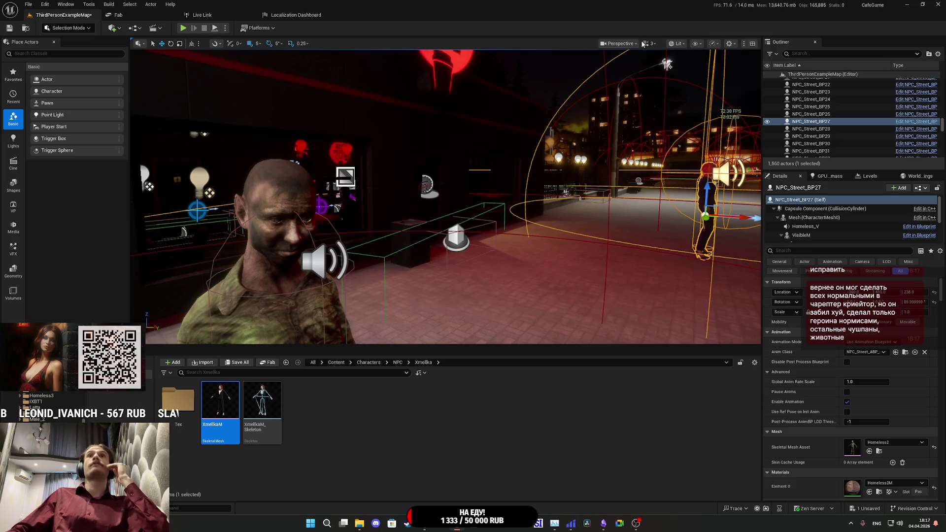
Step: Open the Lit view-mode list to the Level of Detail Coloration submenu
click(675, 44)
mouse_move(731, 150)
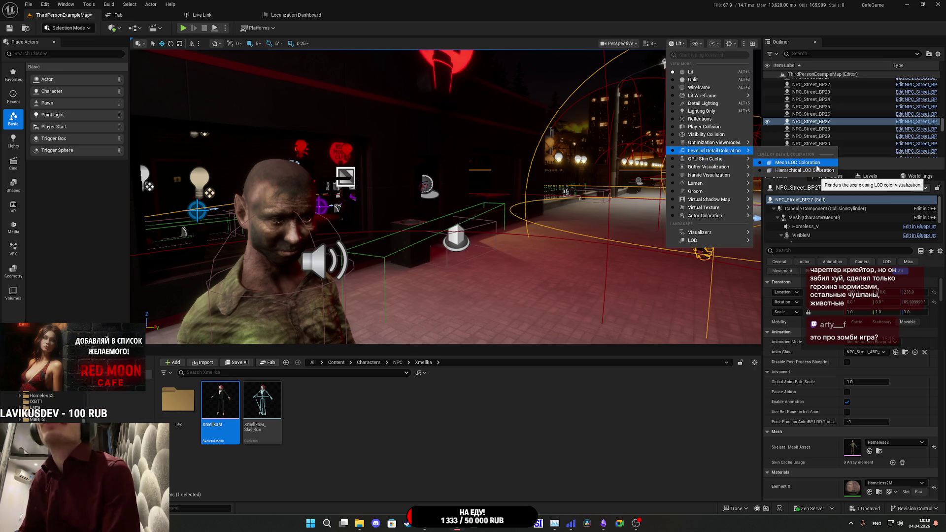
Step: Color the scene by mesh LOD level and fly the camera around the Red Moon Cafe street
click(810, 163)
key(s)
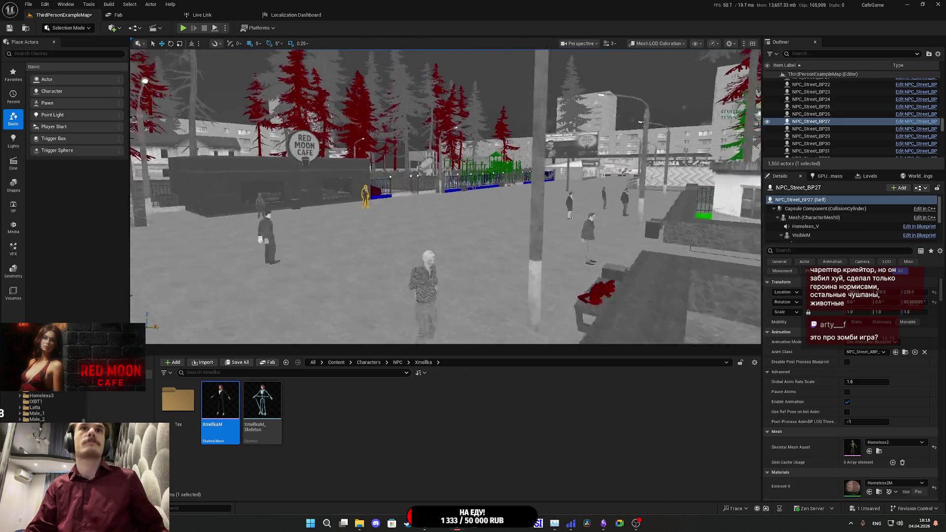
key(w)
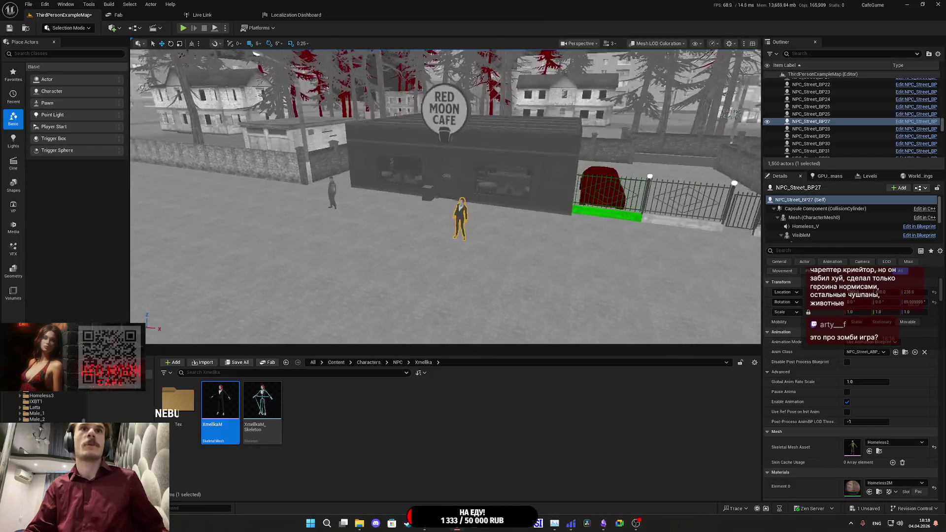
key(w)
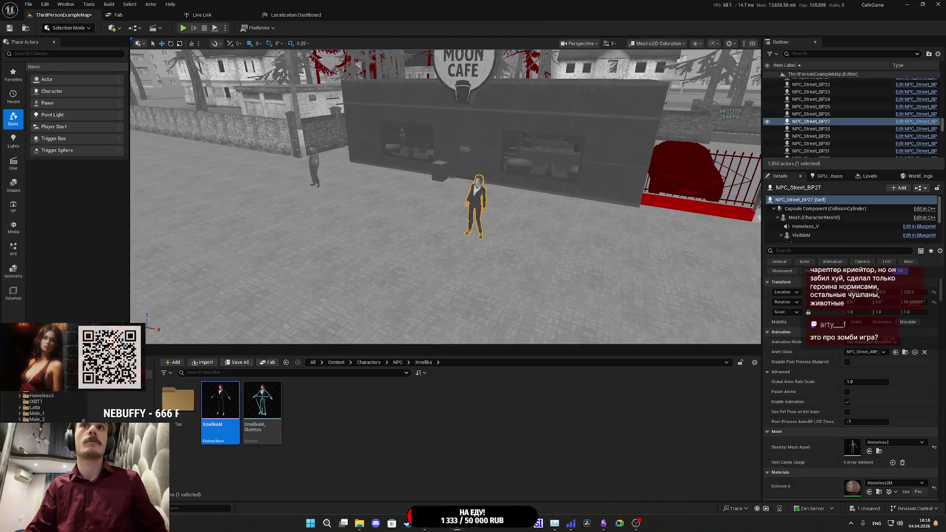
key(s)
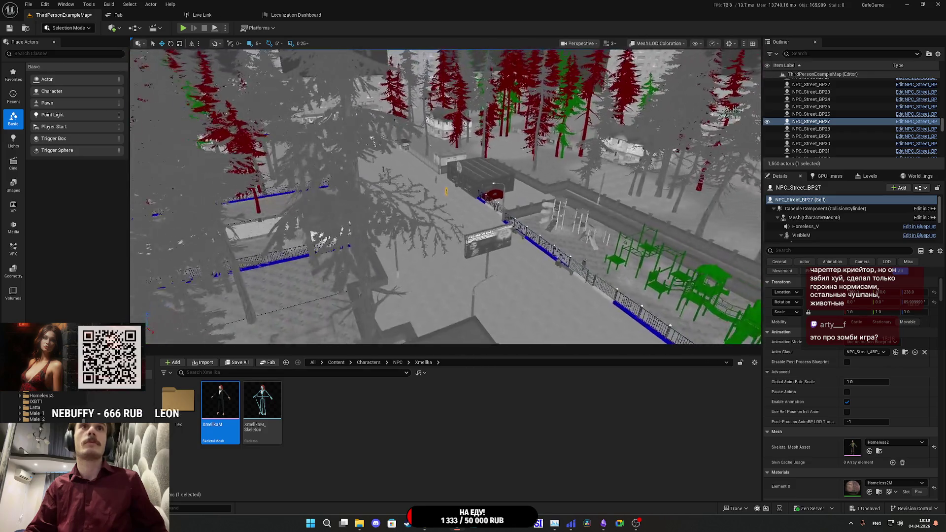
key(w)
Step: Switch to Hierarchical LOD Coloration, frame the woman NPC by the cafe, then return to Mesh LOD Coloration
click(659, 43)
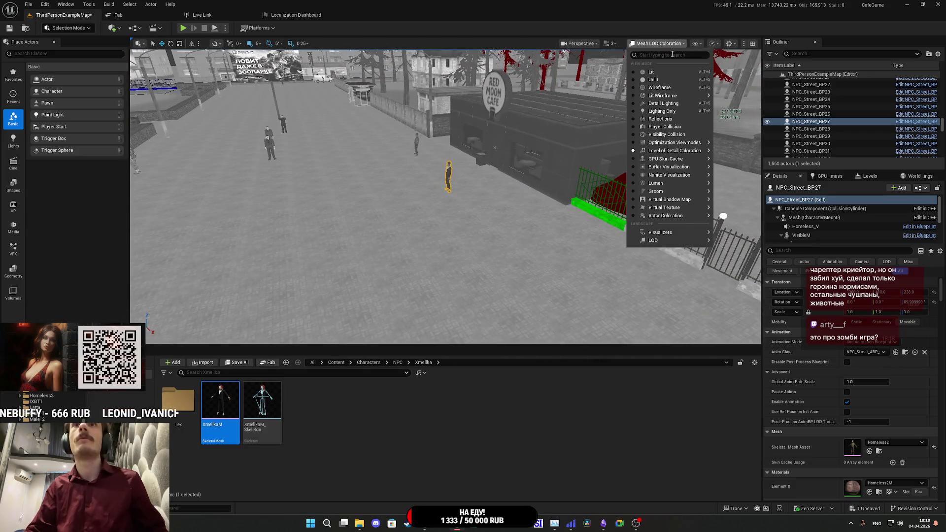
mouse_move(681, 150)
click(746, 169)
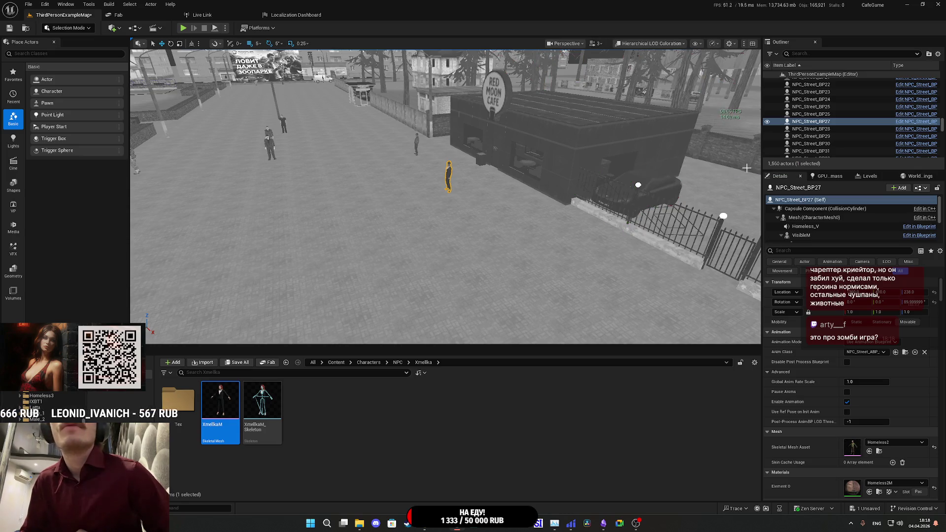
key(f)
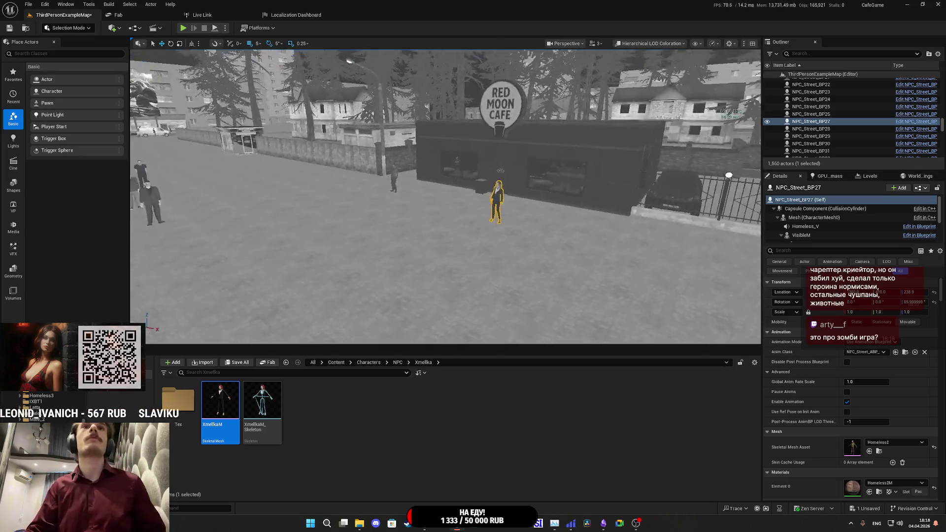
scroll(445, 197, down, 10)
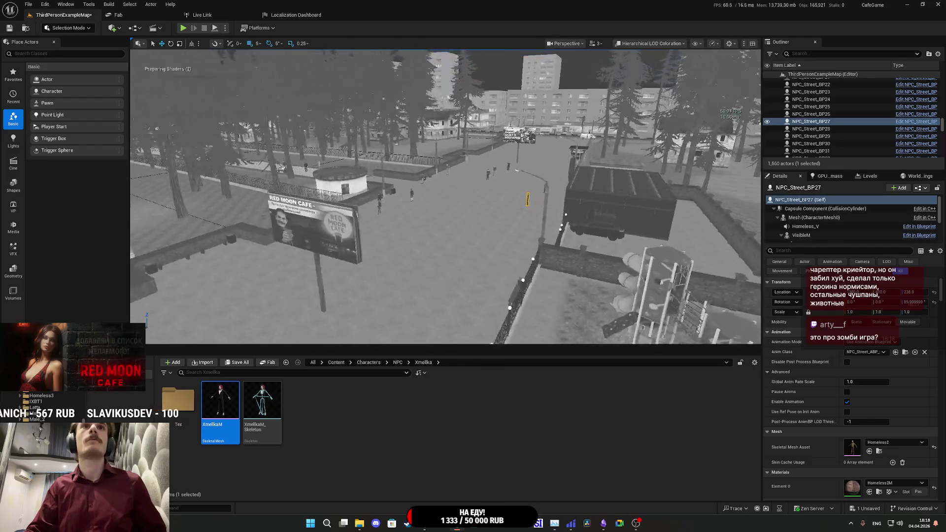
mouse_move(445, 197)
mouse_down()
mouse_move(446, 162)
mouse_move(445, 188)
mouse_up()
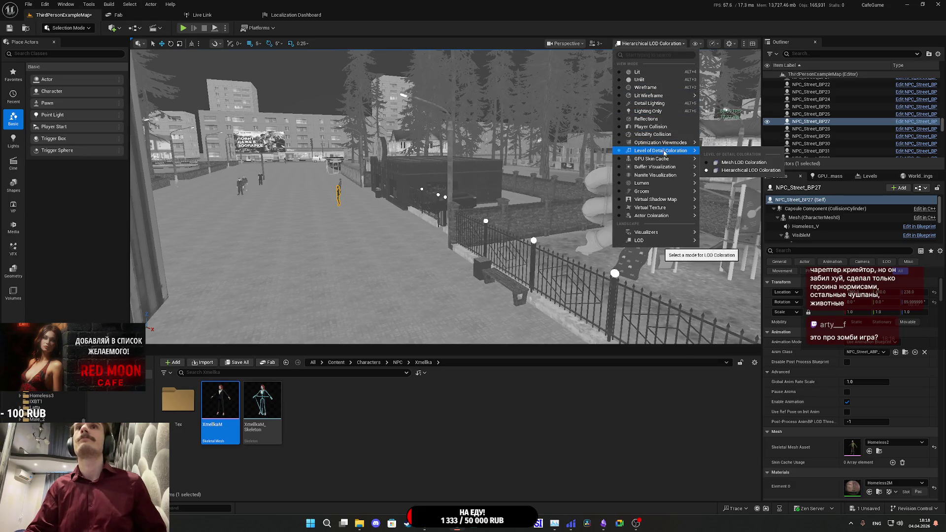
click(733, 163)
Step: Show the GPU Skin Cache Overview visualization and fly down the street toward the NPCs
click(655, 44)
mouse_move(676, 163)
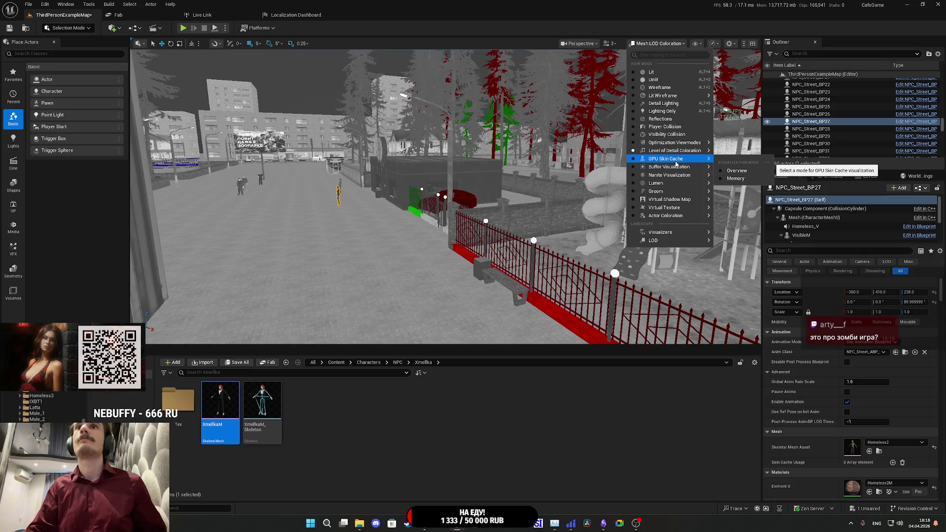
click(737, 172)
mouse_move(541, 159)
mouse_down()
mouse_move(498, 98)
mouse_move(527, 157)
mouse_move(660, 61)
mouse_up()
right_click(660, 62)
Step: Look over the GPU Skin Cache view options, then set the viewport back to Lit
key(Escape)
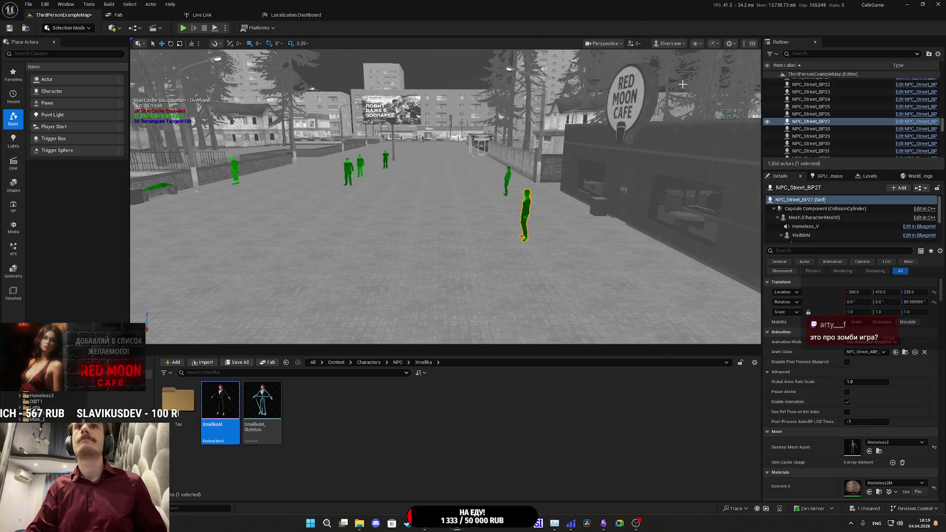
click(671, 44)
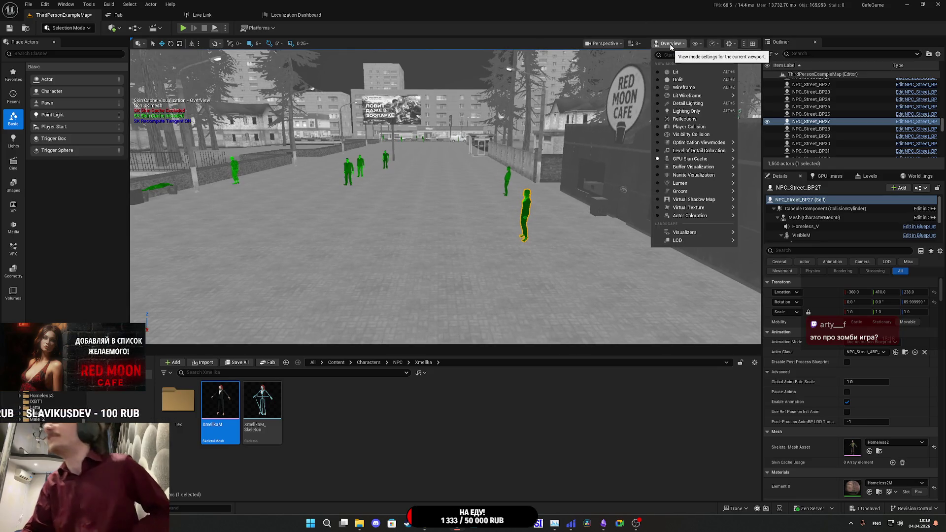
mouse_move(683, 159)
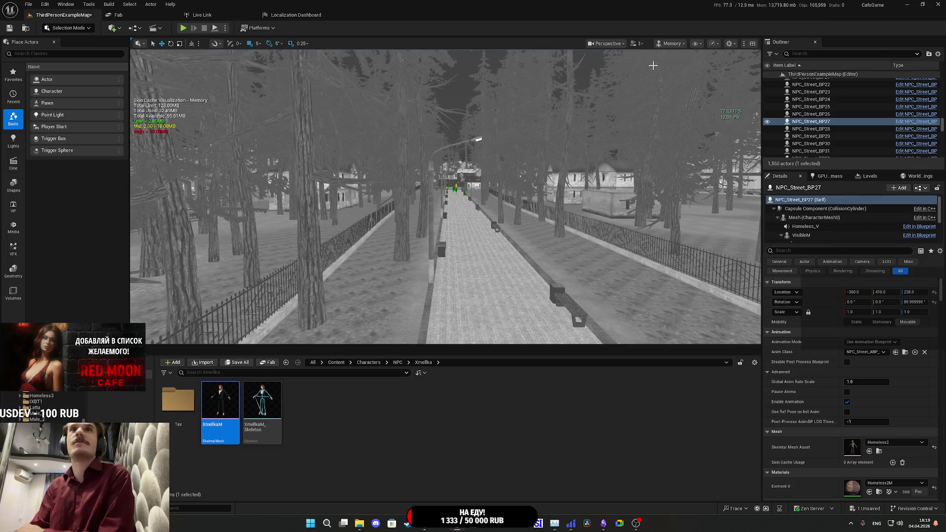
click(671, 43)
click(671, 43)
click(671, 43)
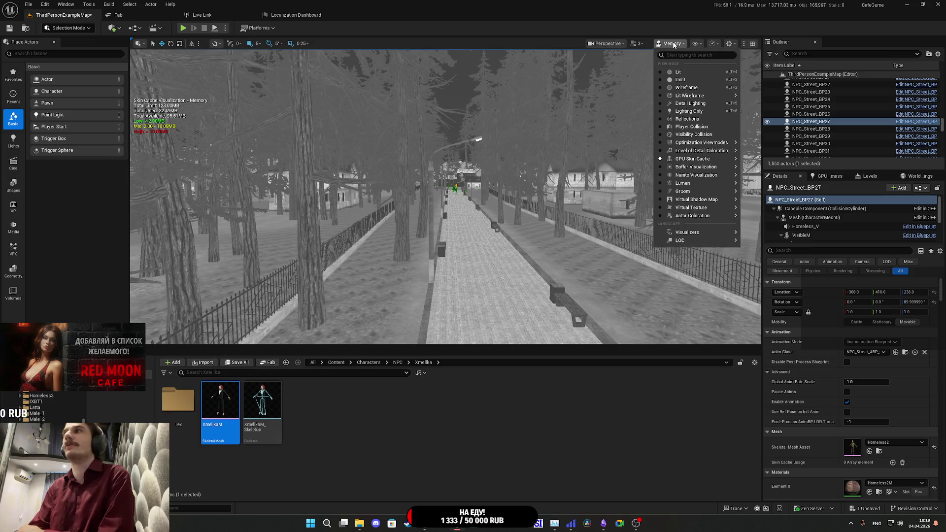
click(688, 75)
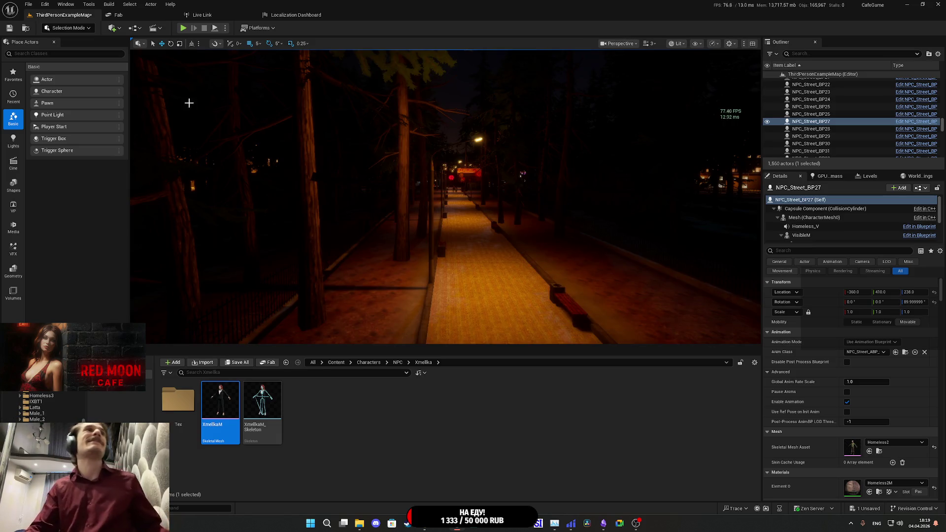
click(675, 44)
click(675, 44)
click(675, 44)
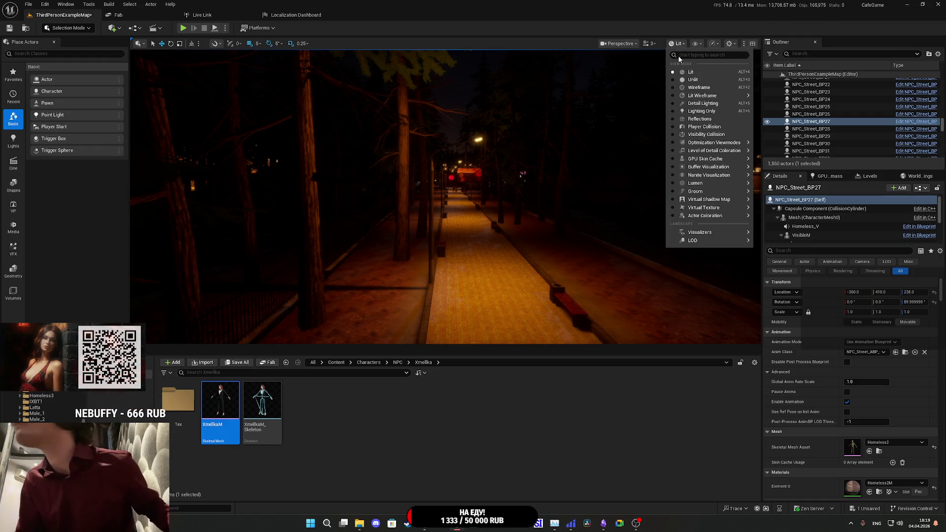
click(713, 90)
mouse_move(667, 141)
mouse_down()
mouse_move(667, 116)
mouse_move(650, 121)
mouse_up()
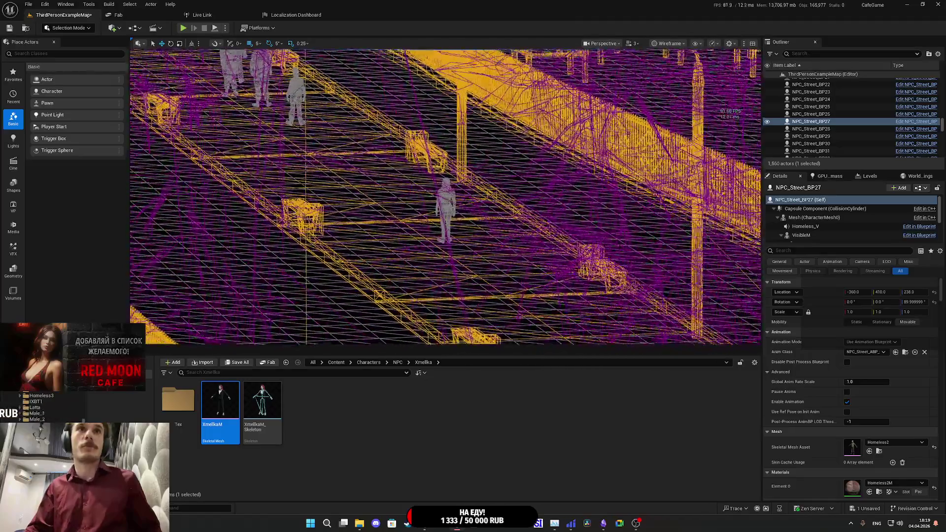
drag(650, 121, 648, 123)
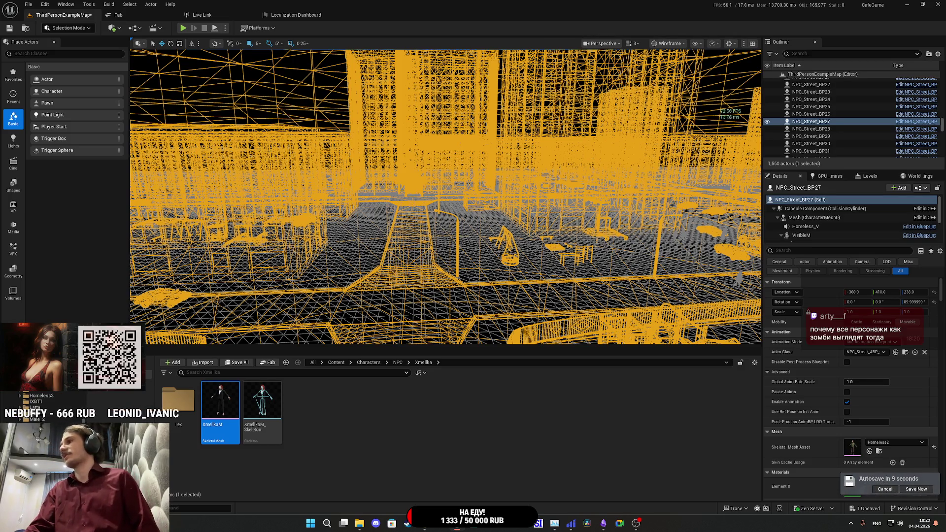
drag(446, 197, 446, 271)
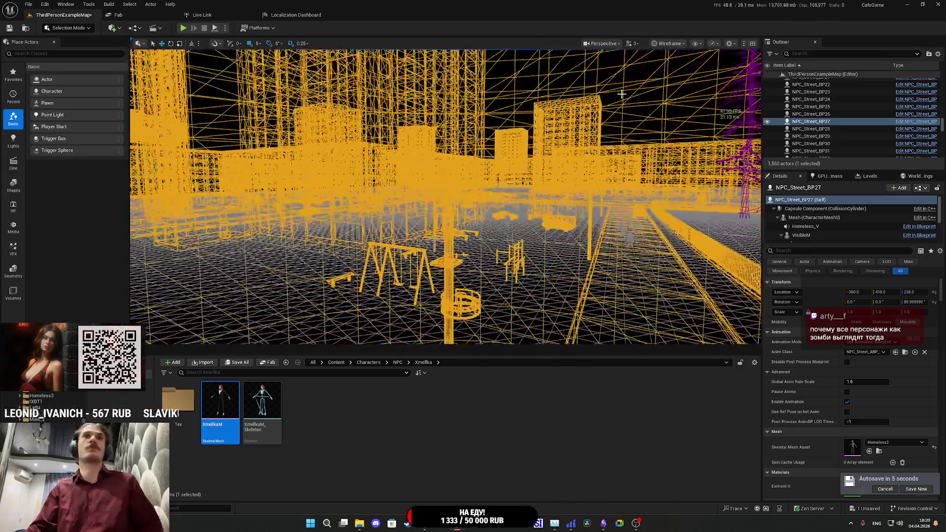
click(670, 45)
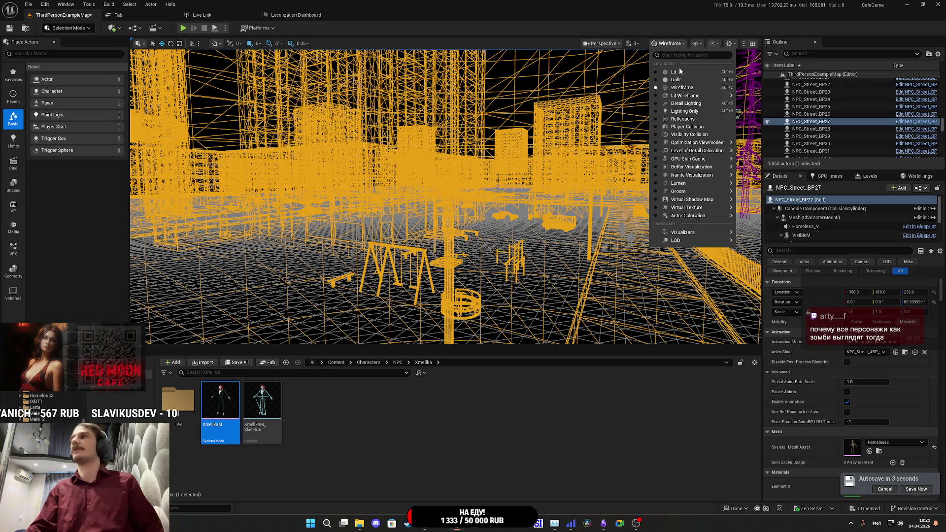
click(679, 74)
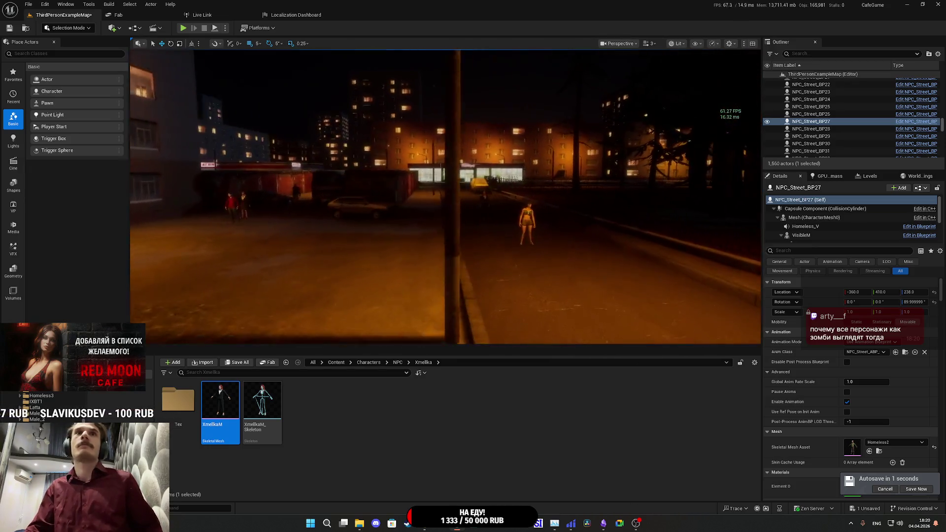
Step: Save the level, briefly open and close the XmellkaM mesh, then minimize the editor
drag(446, 197, 428, 124)
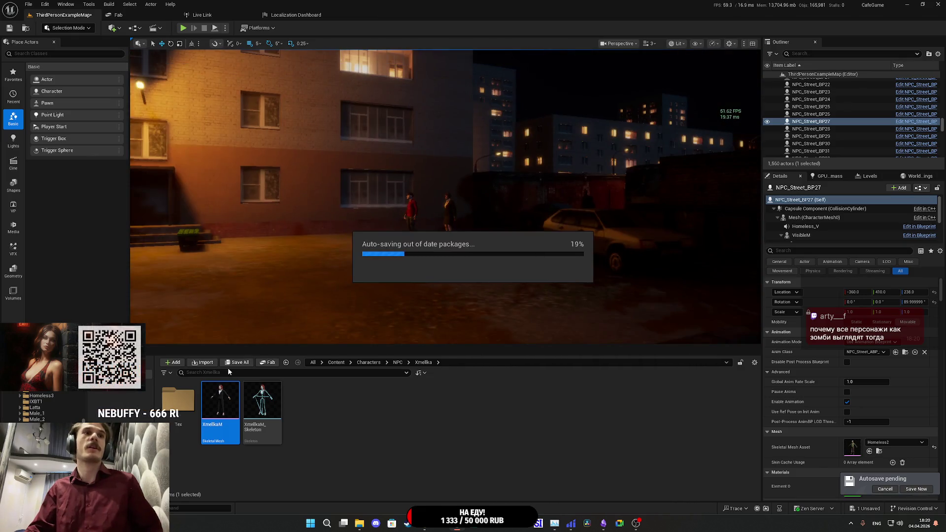
click(530, 342)
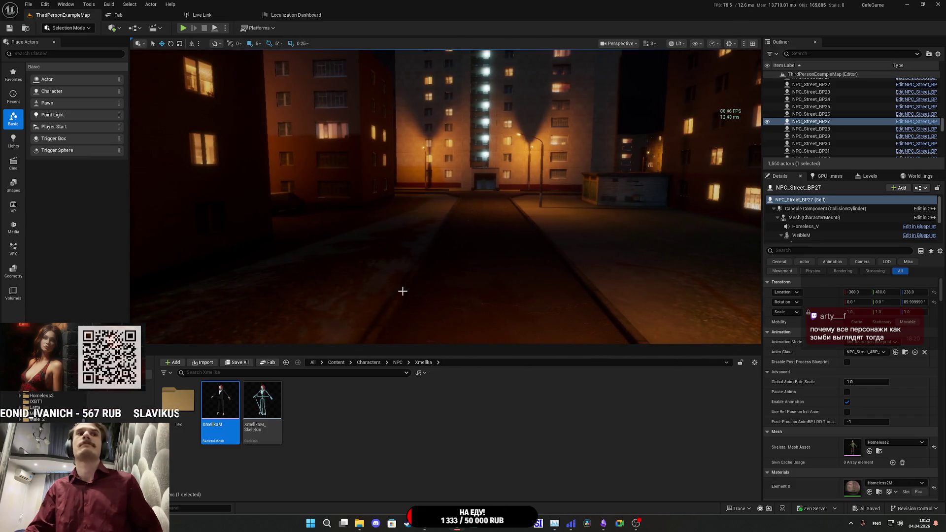
double_click(221, 400)
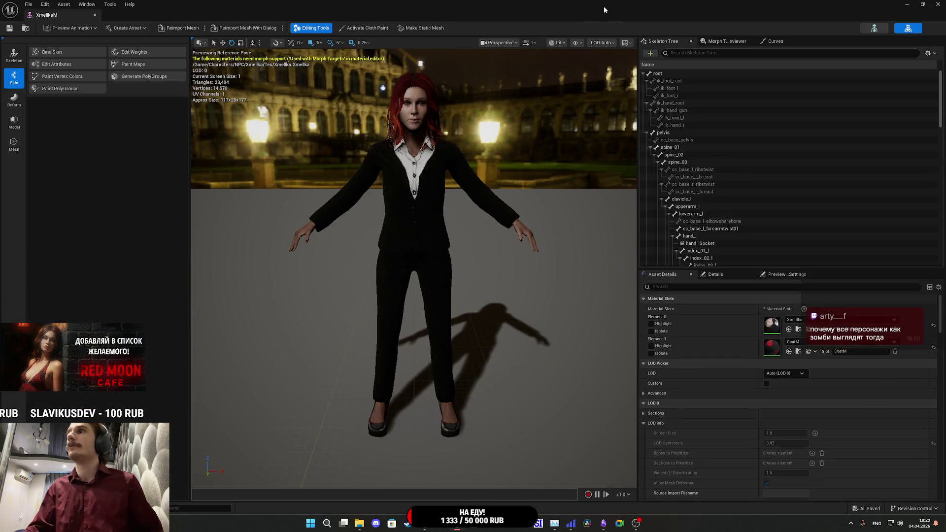
click(938, 4)
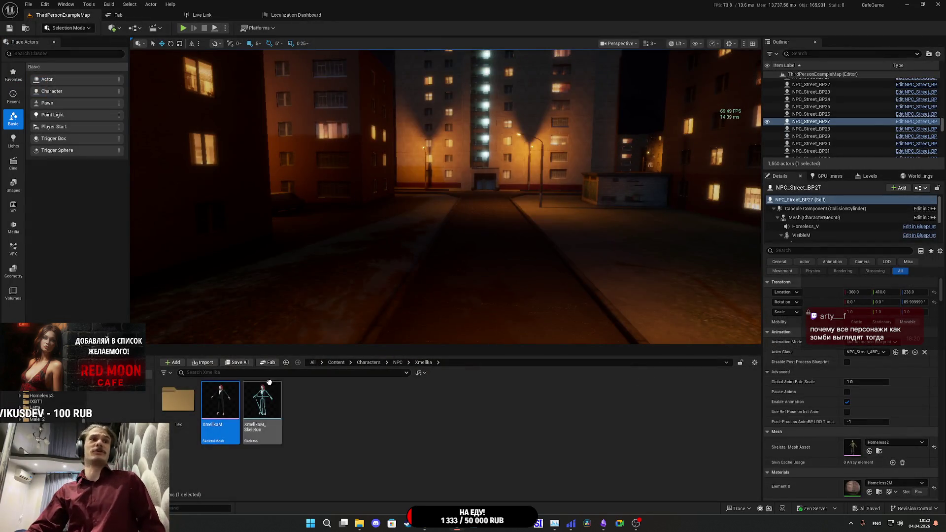
click(906, 5)
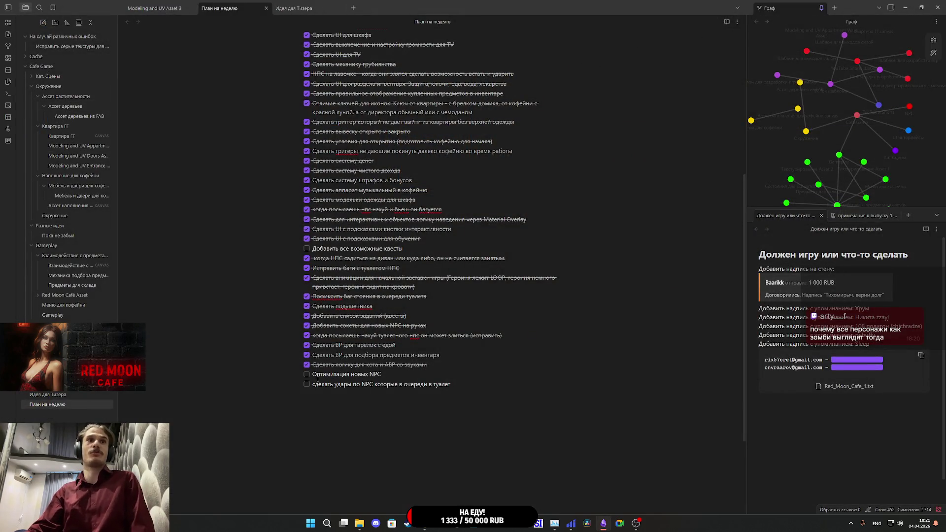
Step: Switch from the Obsidian weekly plan to the browser's stream dashboard
key(alt+Tab)
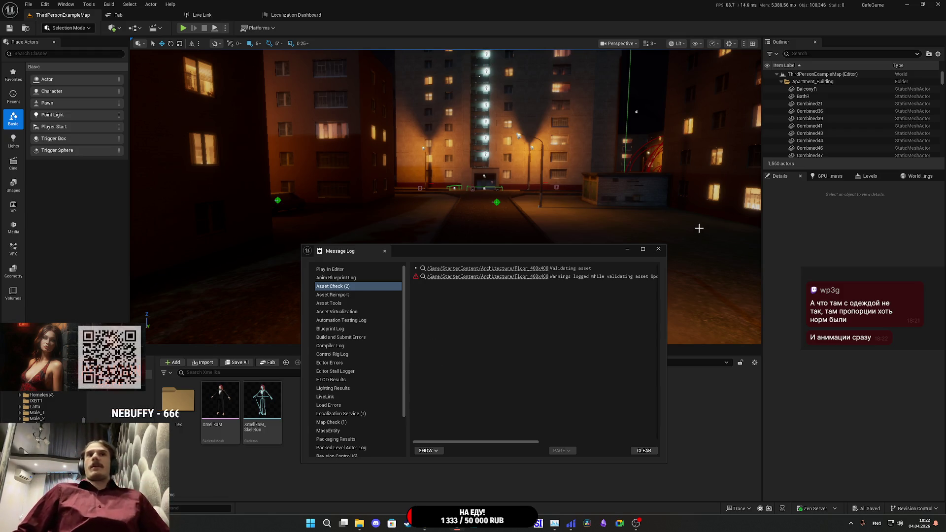
Step: Close the Message Log and open the XmellkaM skeletal mesh, zooming in on the preview
click(658, 249)
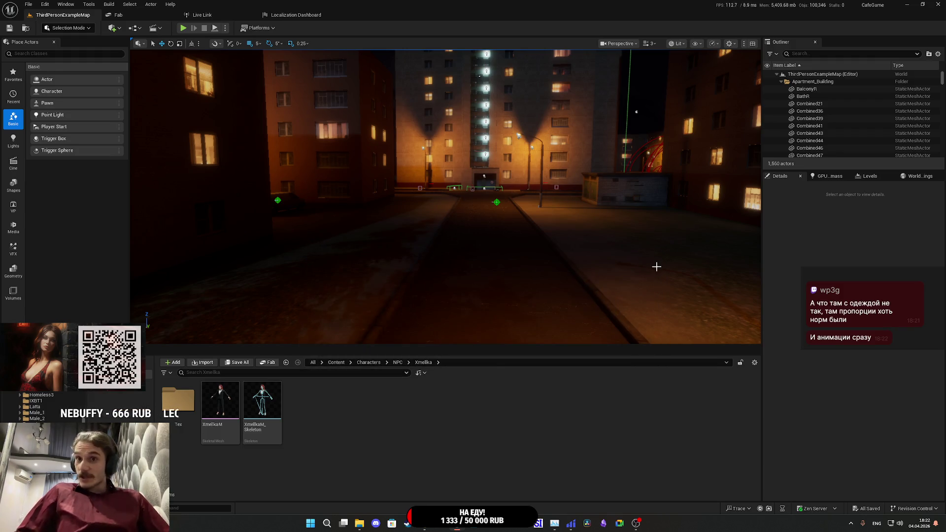
double_click(225, 404)
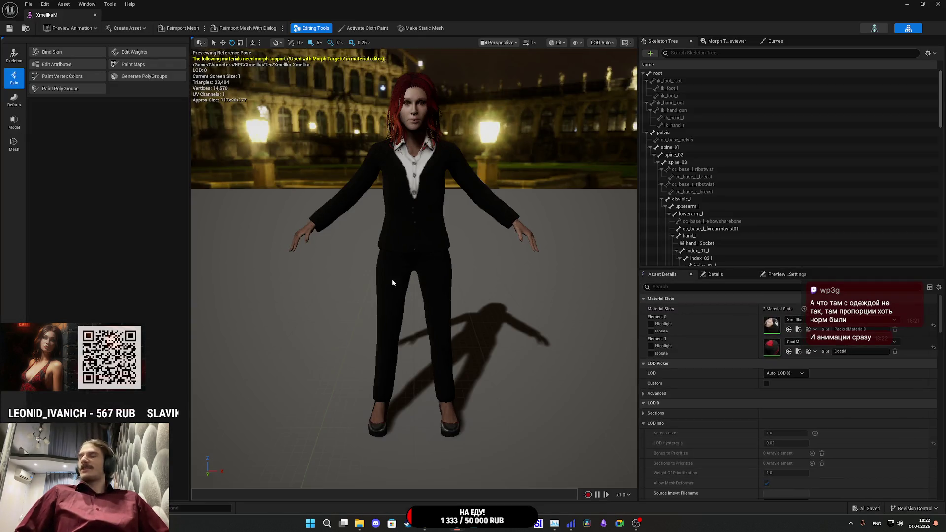
drag(235, 388, 238, 320)
scroll(414, 266, down, 8)
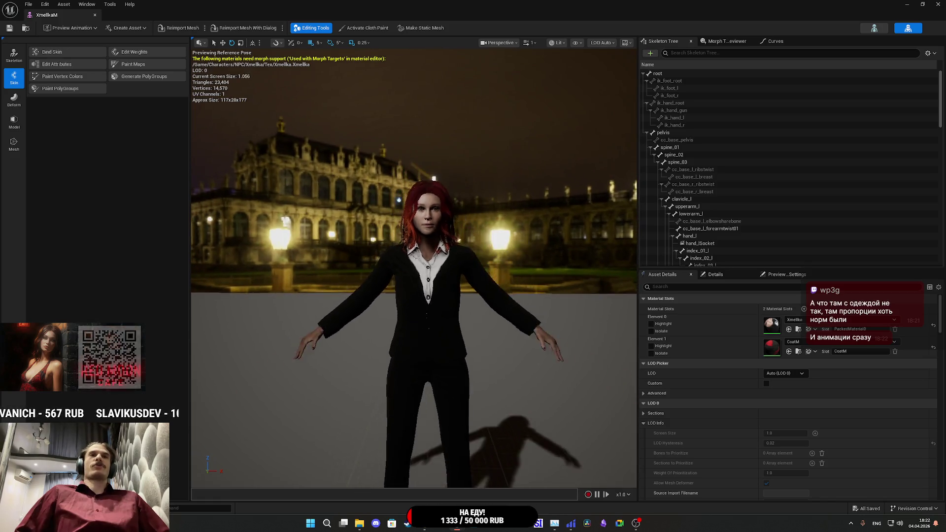
scroll(414, 266, up, 10)
scroll(413, 266, down, 8)
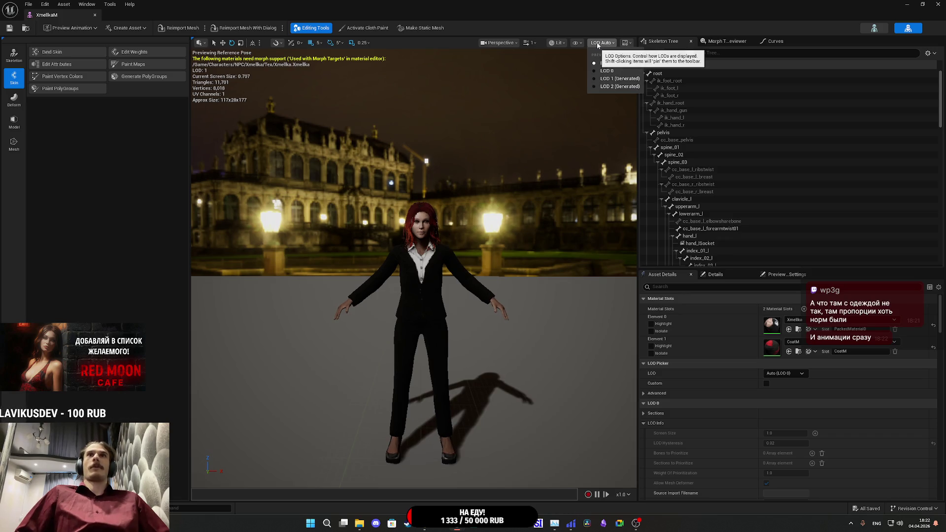
Step: Show XmellkaM as wireframe and orbit closer around it, then return to the level editor
click(558, 43)
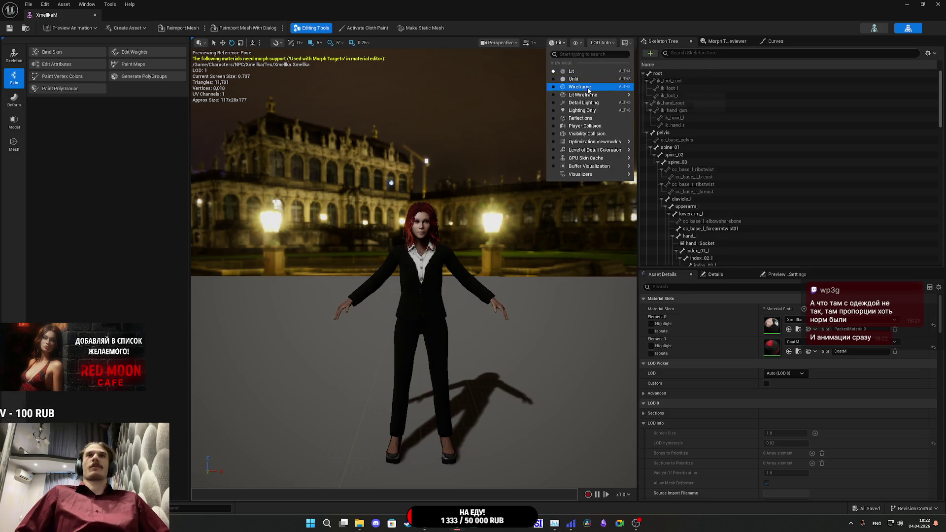
click(580, 87)
mouse_move(414, 266)
mouse_down()
mouse_move(390, 256)
mouse_move(420, 253)
mouse_move(411, 249)
mouse_move(414, 276)
mouse_move(413, 227)
mouse_up()
scroll(414, 266, down, 2)
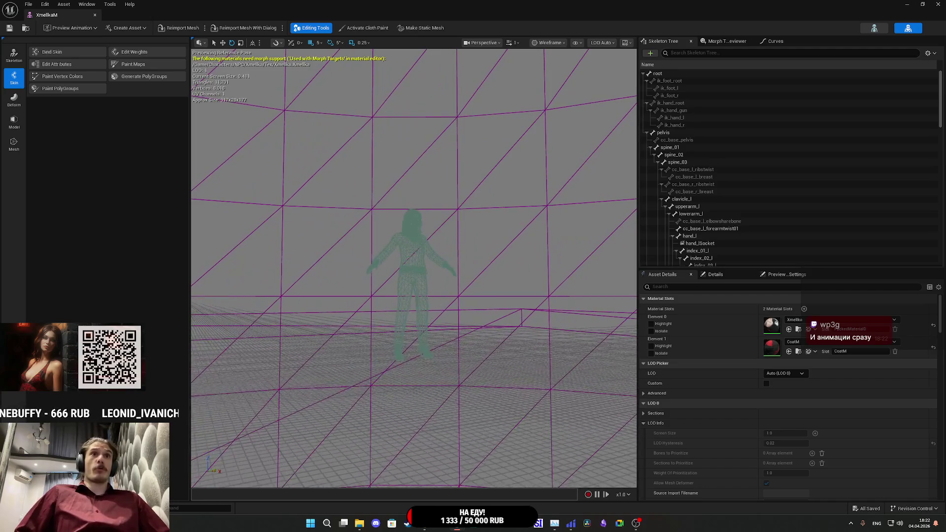
scroll(414, 266, up, 4)
scroll(413, 266, down, 2)
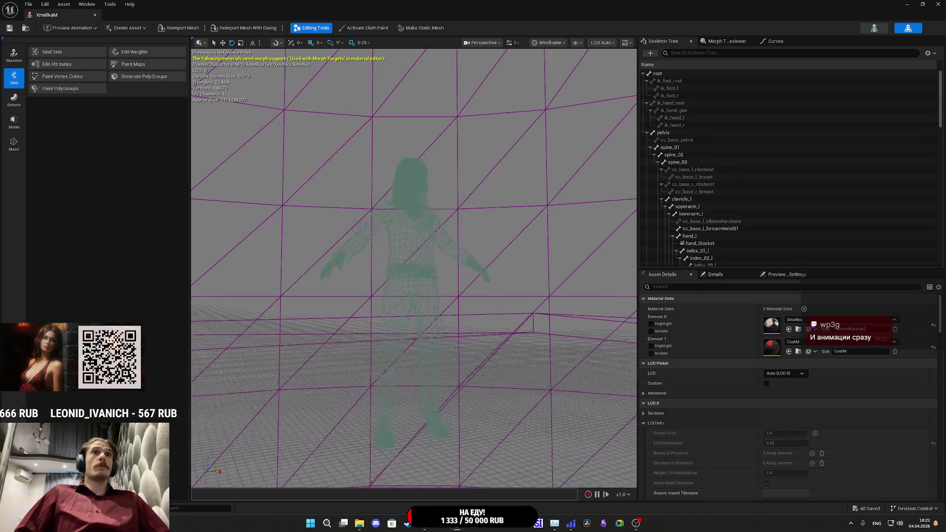
scroll(413, 266, down, 5)
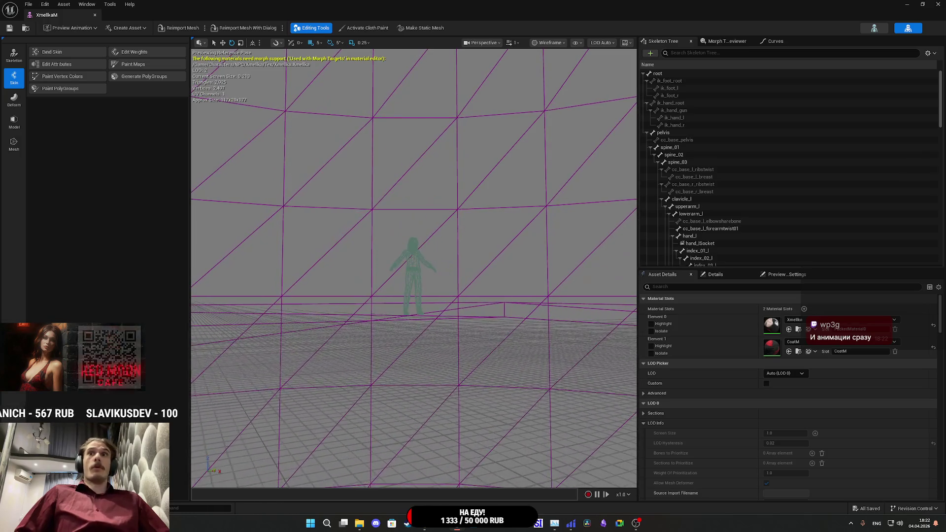
mouse_move(414, 266)
mouse_down()
mouse_move(413, 295)
mouse_move(414, 236)
mouse_up()
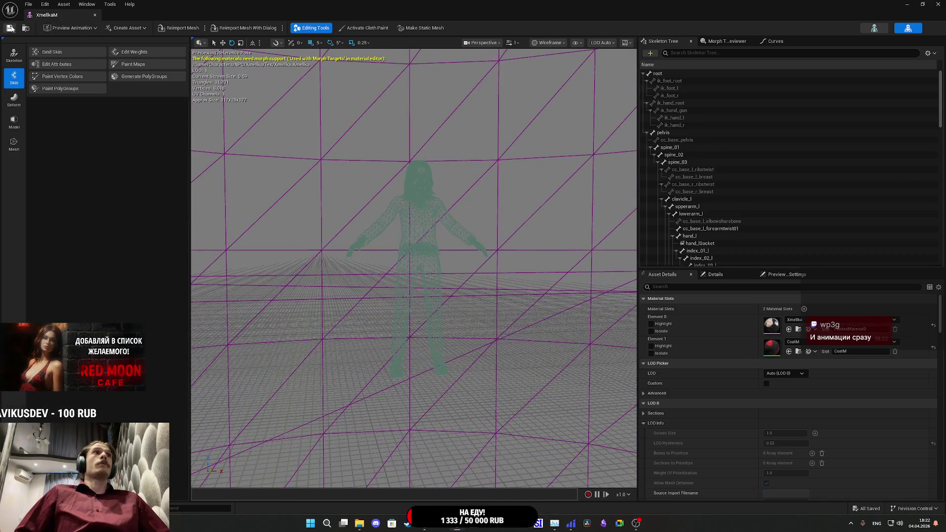
key(alt+Tab)
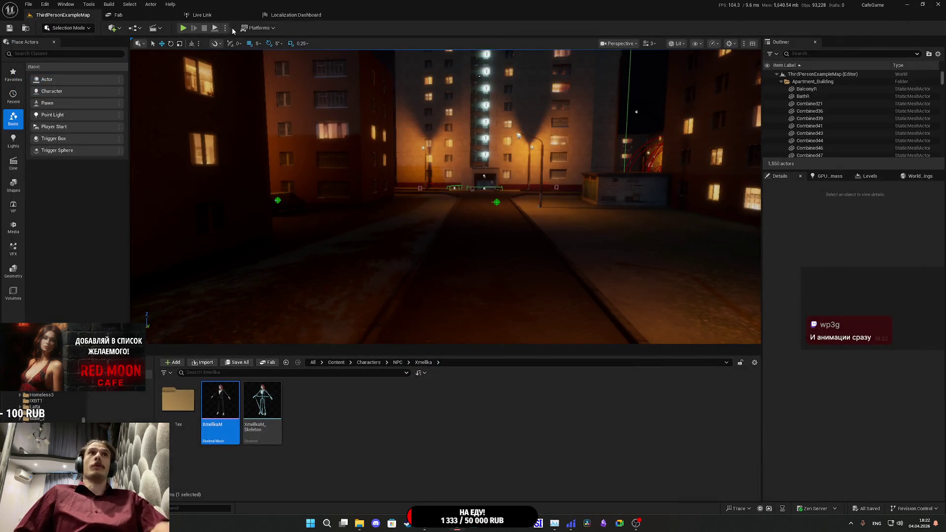
click(185, 29)
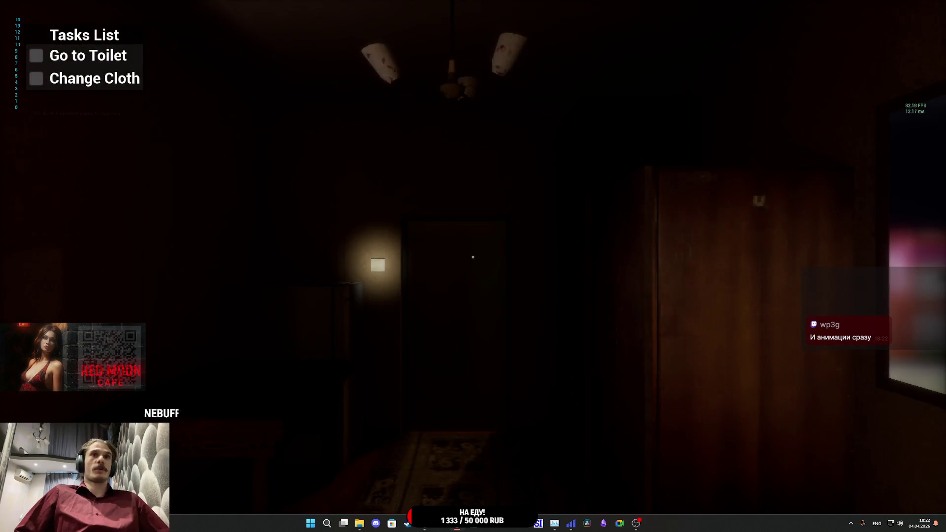
key(w)
key(e)
key(F1)
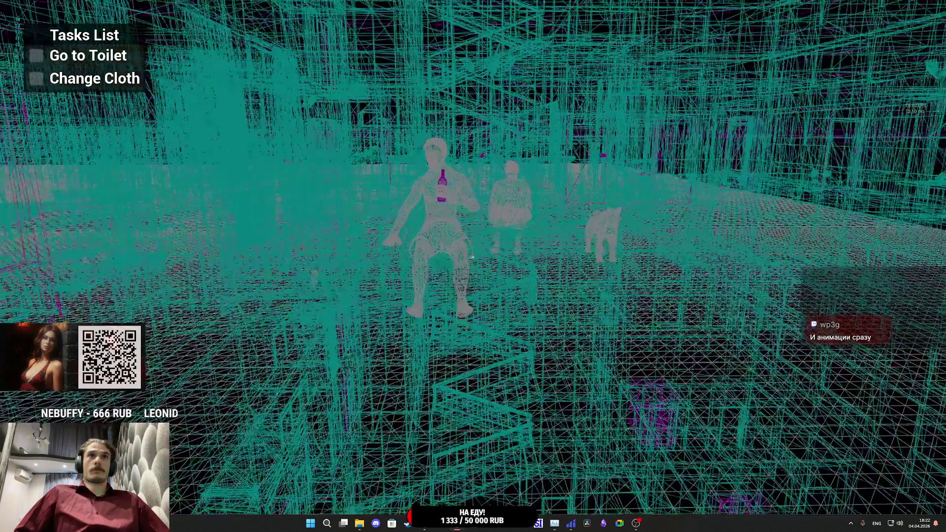
key(w)
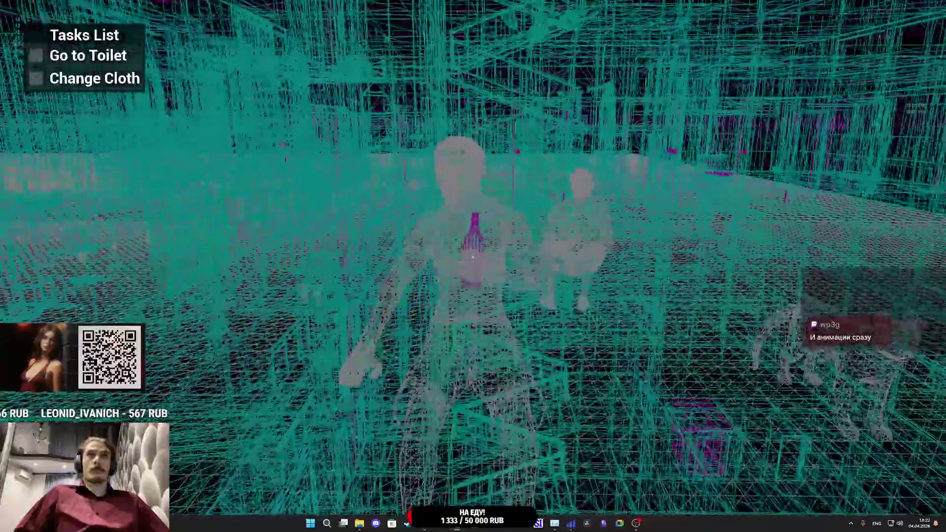
key(w)
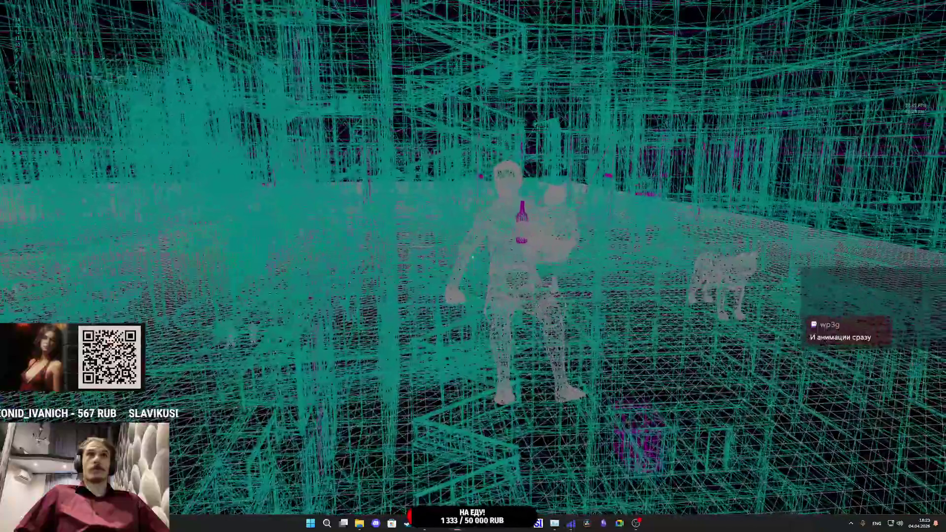
key(w)
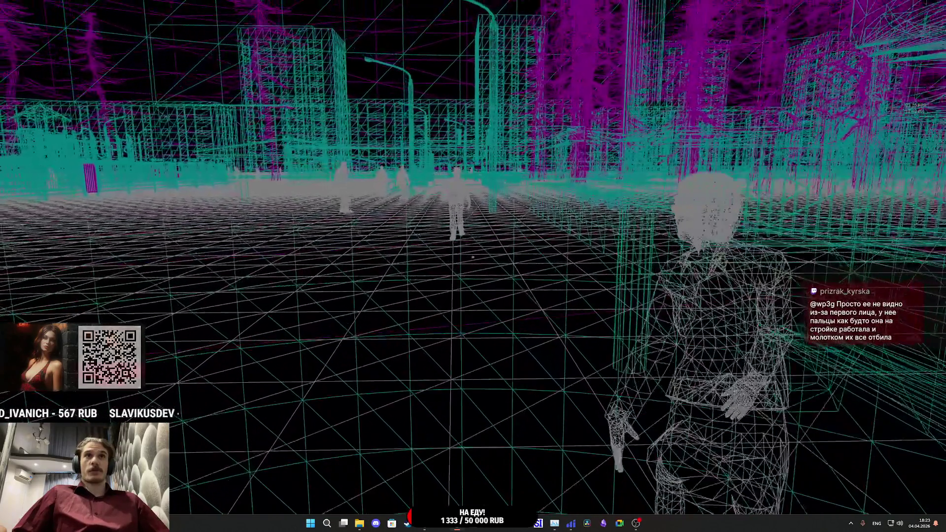
key(w)
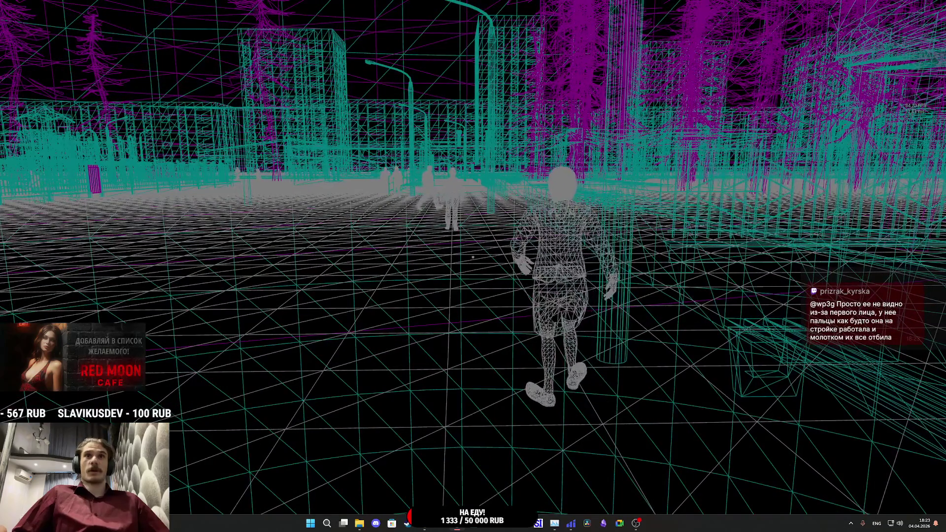
key(w)
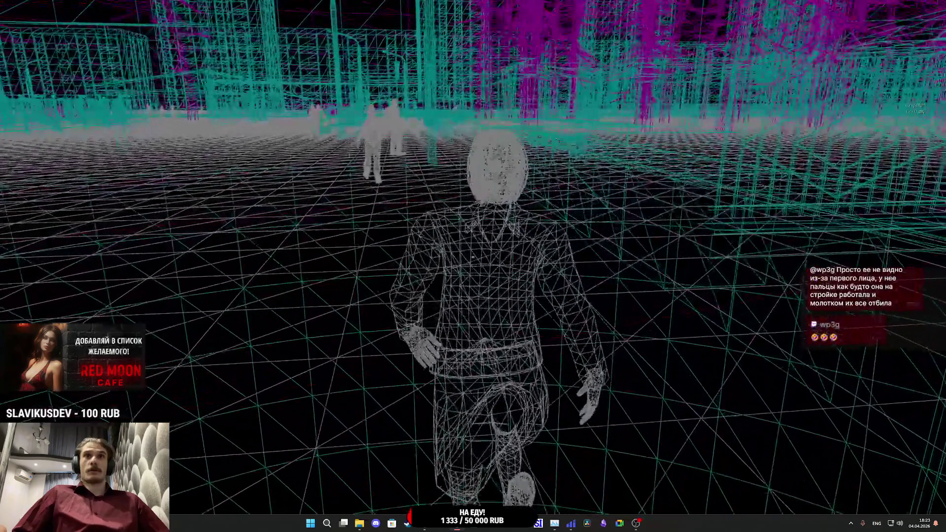
key(w)
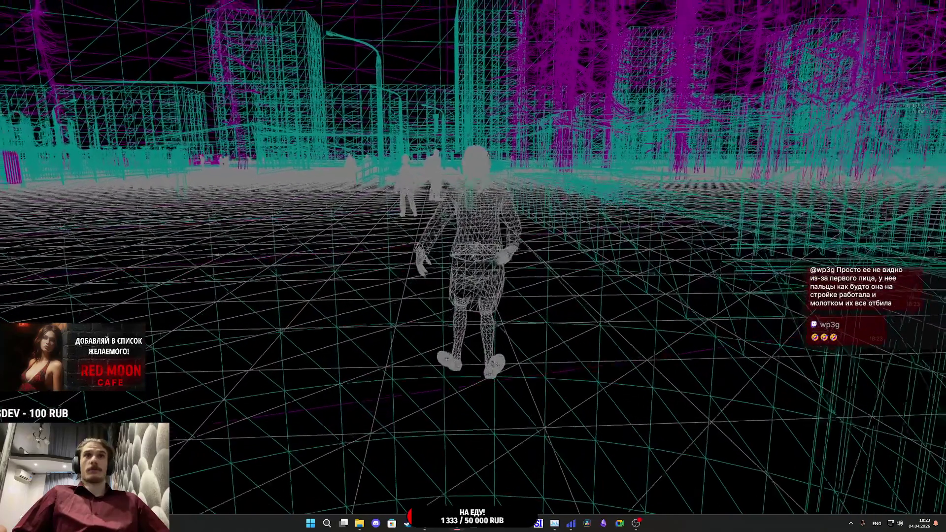
key(w)
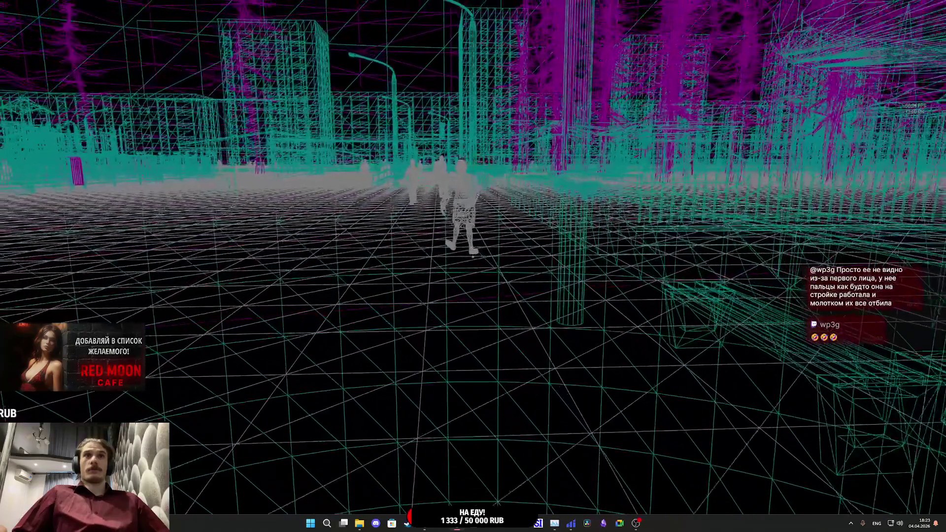
key(Escape)
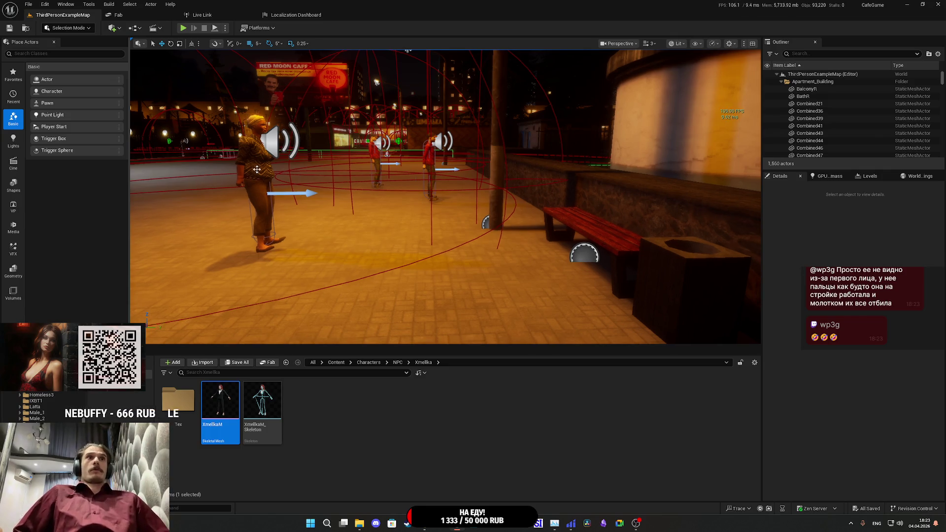
Step: Select the street NPC and open its NPC_Street_BP blueprint
click(260, 207)
click(926, 188)
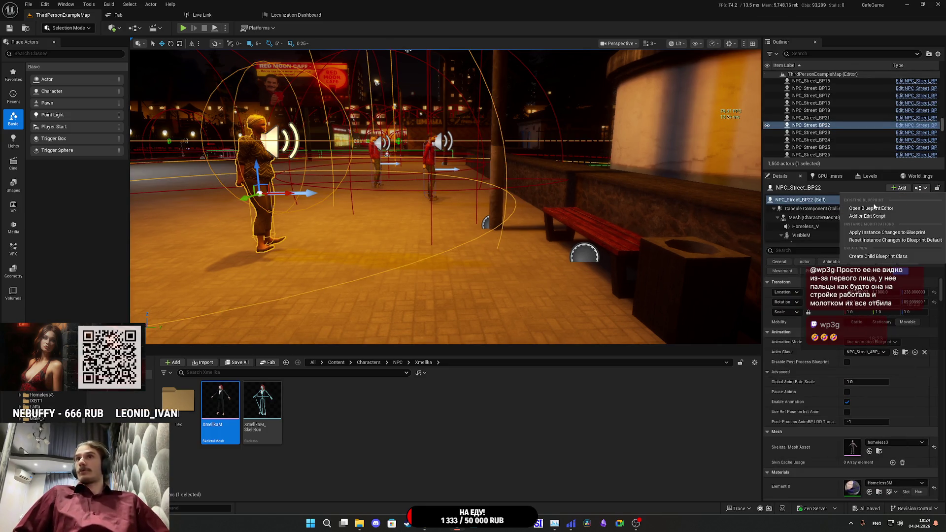
click(871, 207)
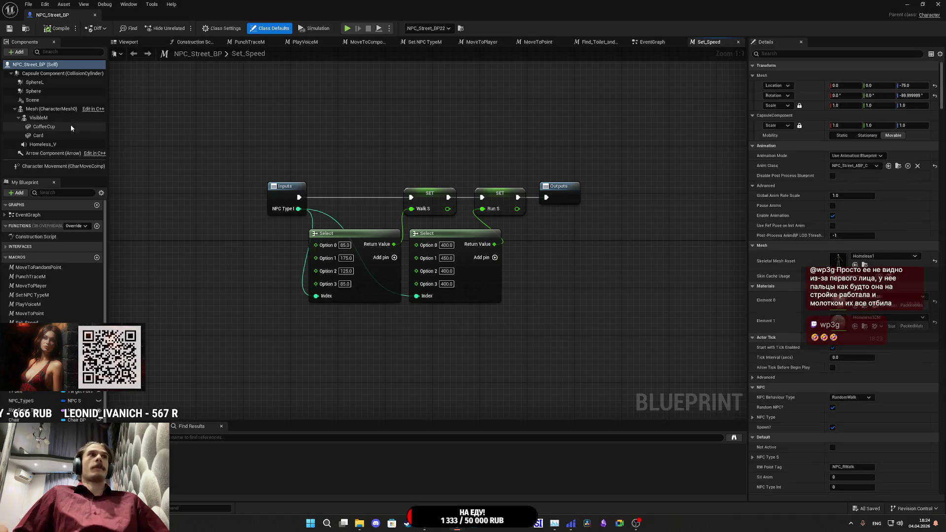
Step: Select the Mesh component and search its Details for 'sk' and 'size', then clear the search
click(70, 125)
click(787, 53)
text(size)
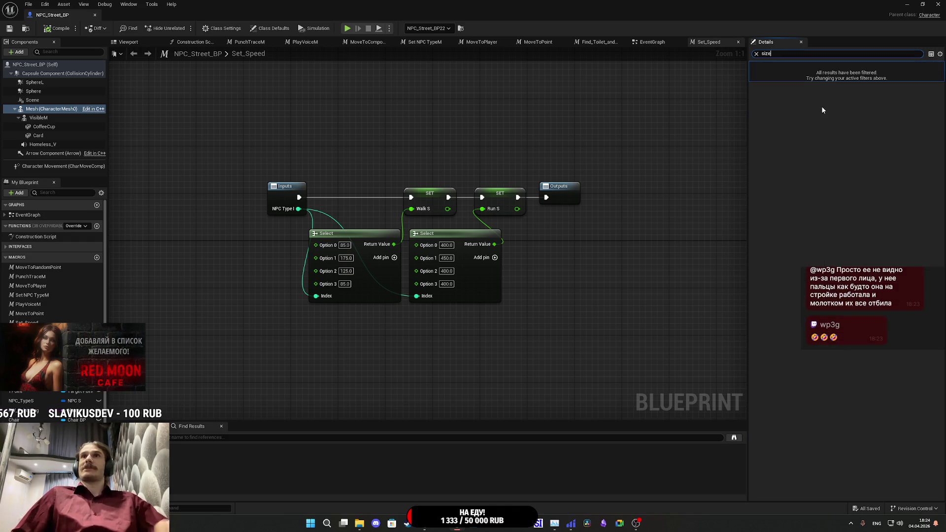
key(BackSpace)
key(BackSpace)
key(BackSpace)
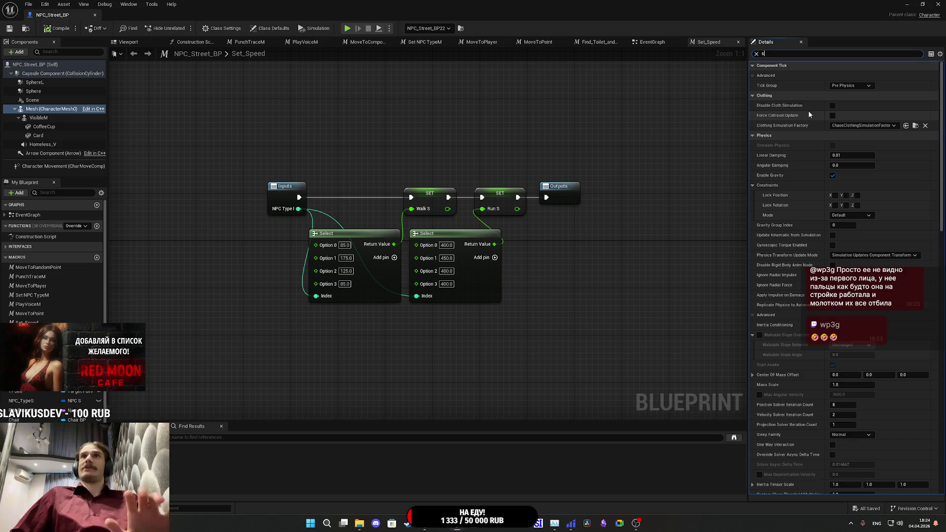
key(BackSpace)
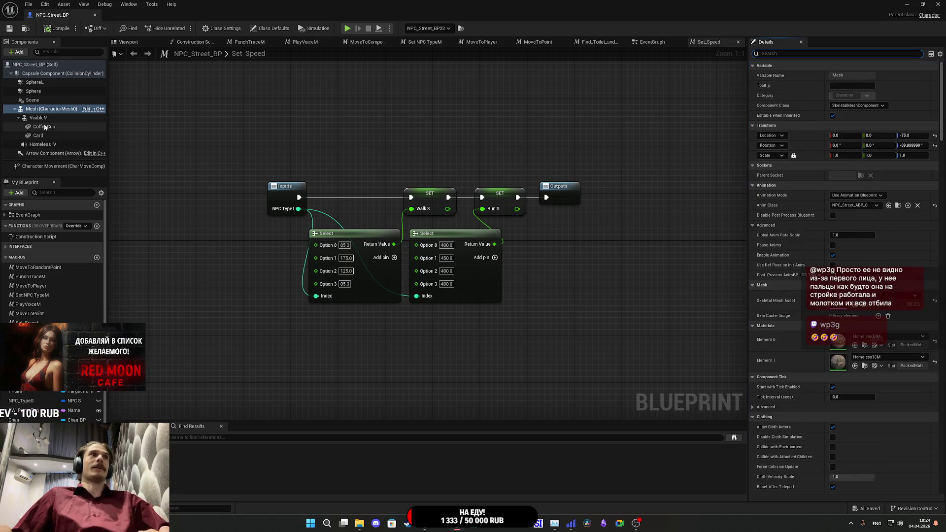
Step: Review VisibleM's settings, compile NPC_Street_BP, and minimize the blueprint window
click(39, 118)
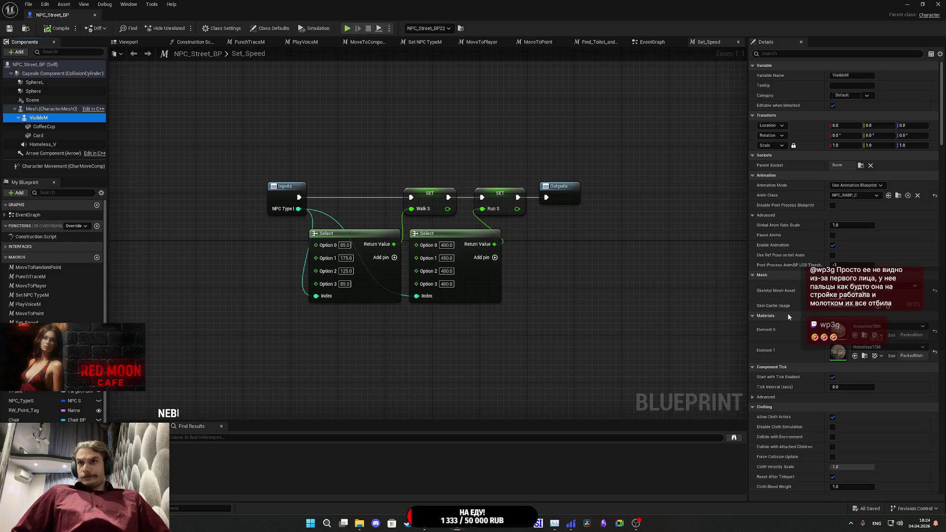
scroll(787, 318, down, 3)
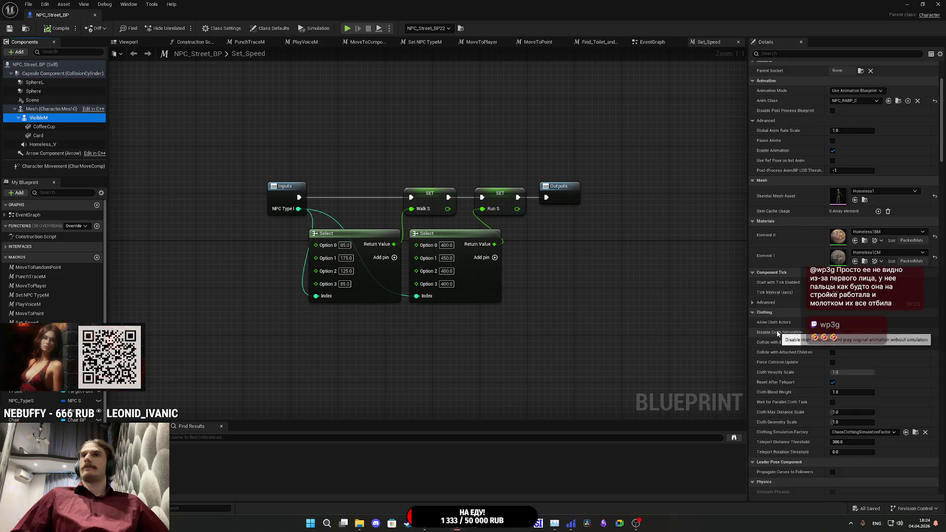
scroll(777, 335, down, 8)
scroll(778, 333, down, 7)
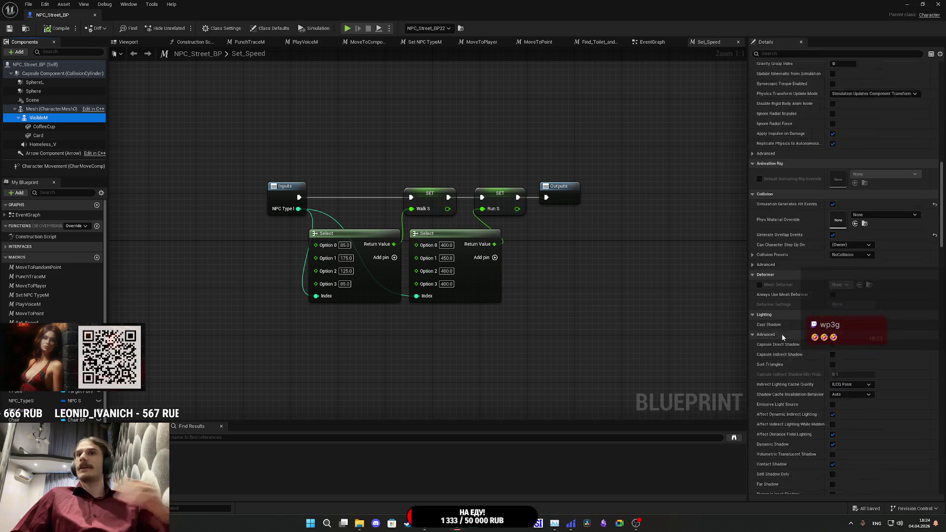
mouse_move(942, 197)
mouse_down()
mouse_move(943, 89)
mouse_move(943, 256)
mouse_up()
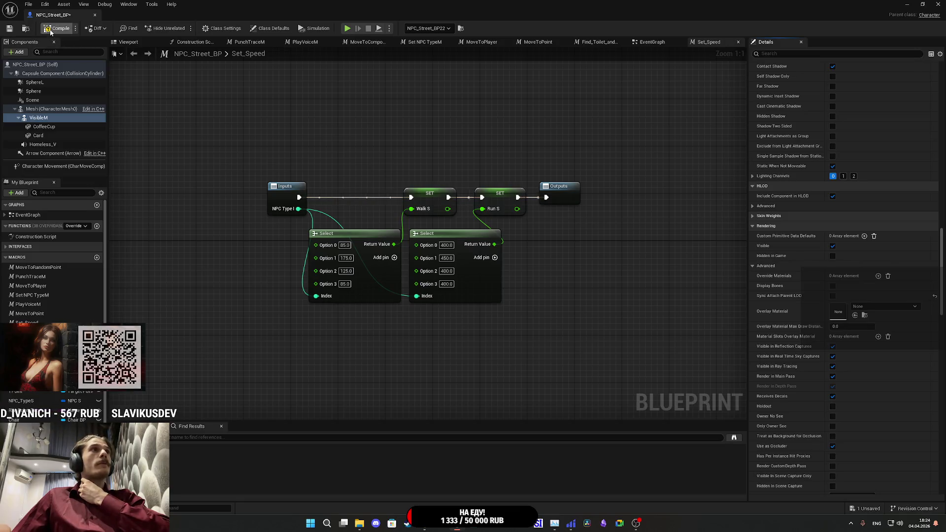
click(10, 29)
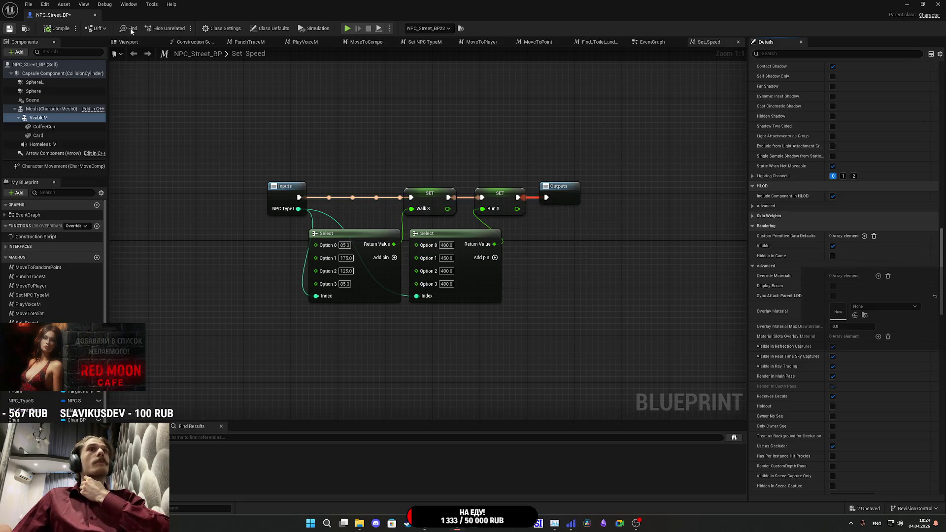
click(906, 4)
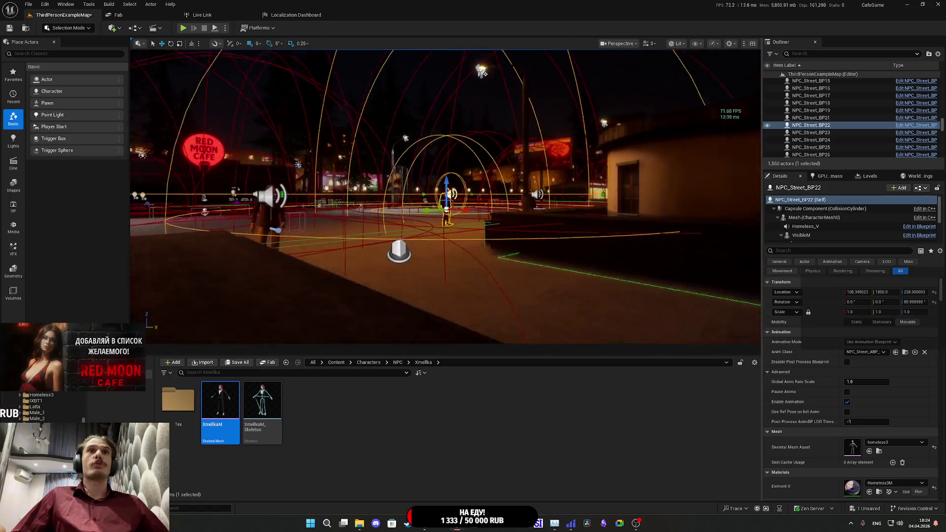
Step: Switch the level viewport to Wireframe view mode
click(680, 44)
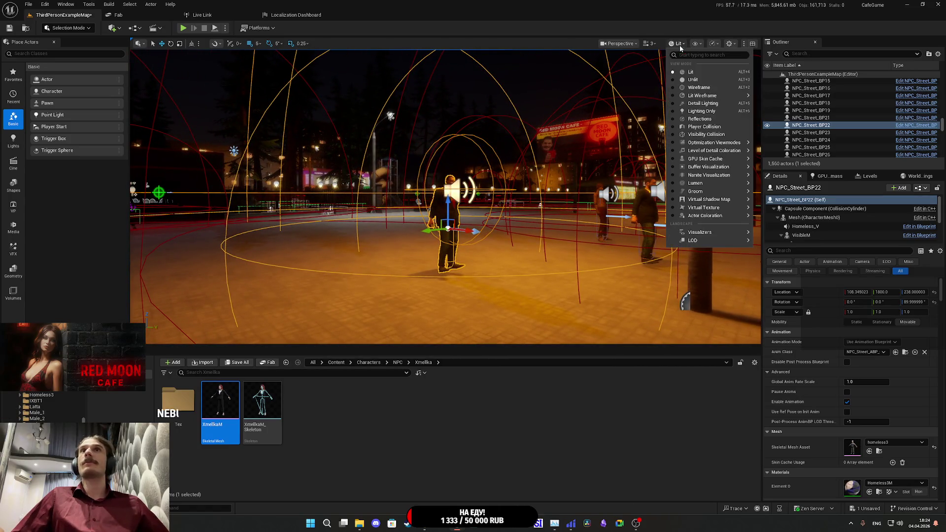
click(728, 88)
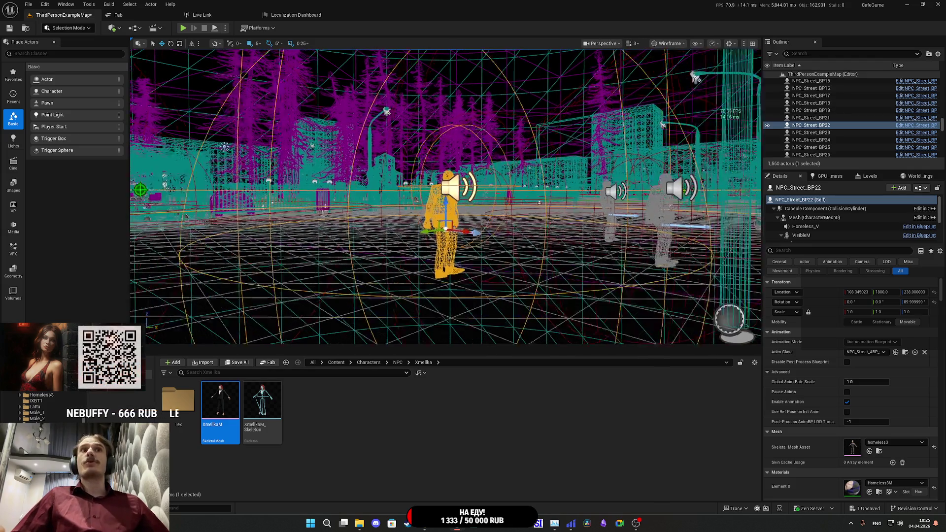
scroll(445, 197, down, 5)
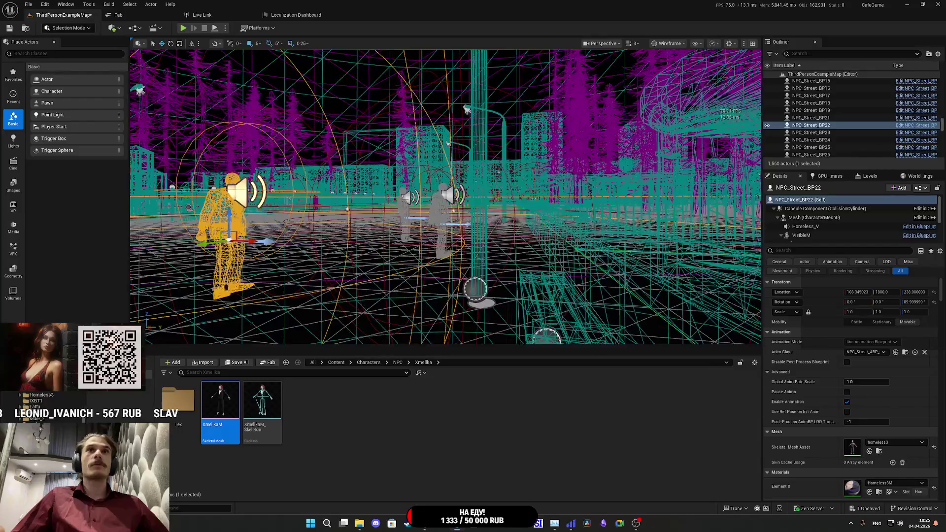
Step: Look around the street NPC, then bring the NPC_Street_BP Set_Speed graph to the front
mouse_move(445, 197)
mouse_down()
mouse_move(424, 197)
mouse_move(424, 216)
mouse_move(439, 217)
mouse_move(443, 187)
mouse_up()
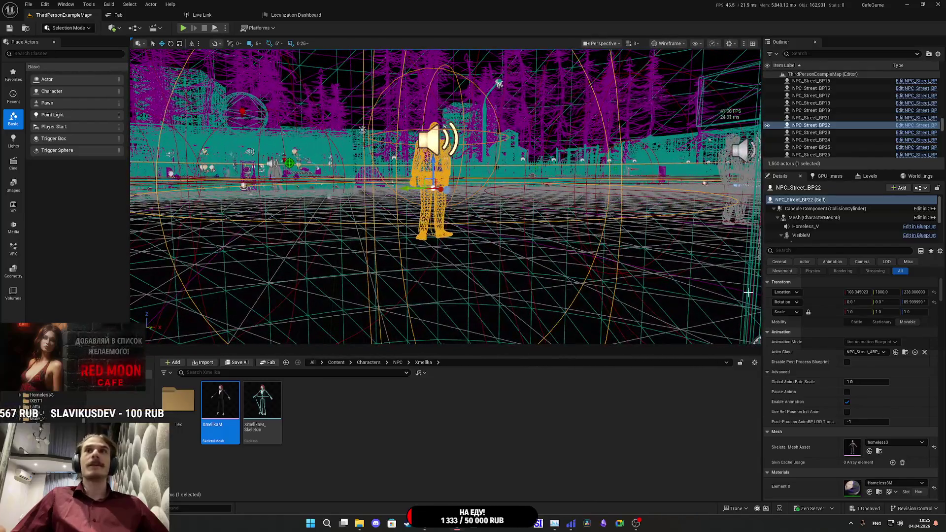
mouse_move(445, 525)
click(532, 475)
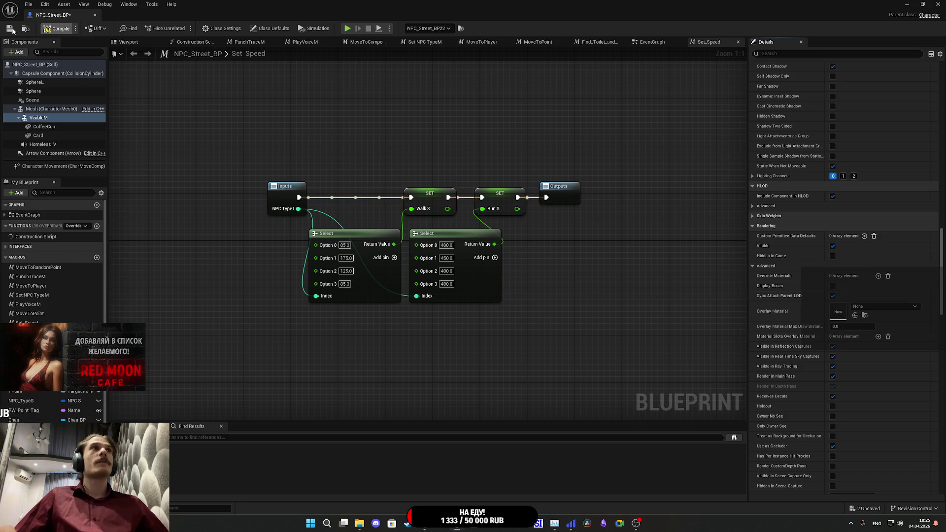
Step: Save NPC_Street_BP with Ctrl+S and orbit the level view closer to the selected NPC
key(ctrl+s)
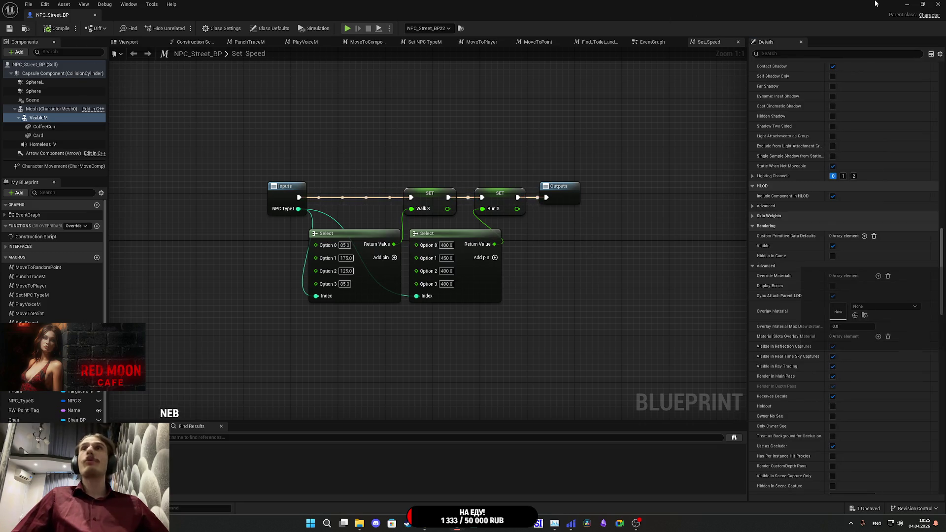
click(907, 4)
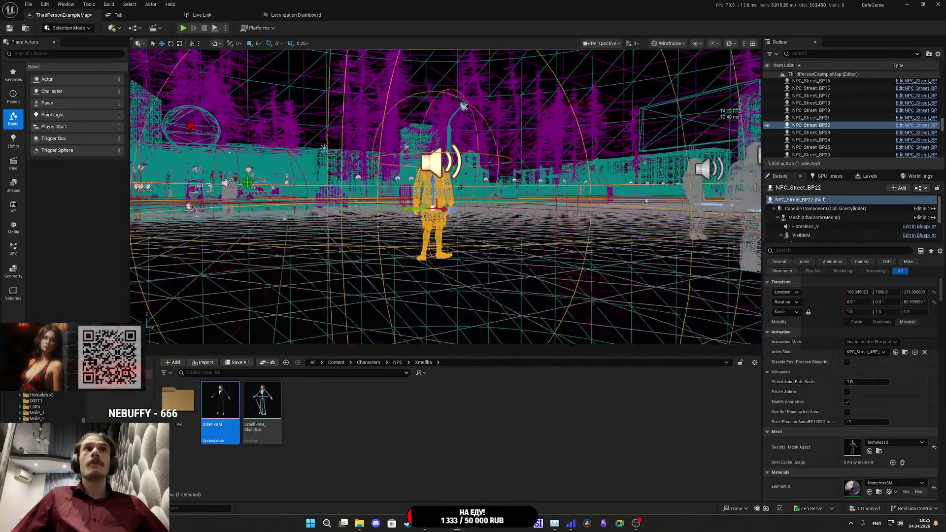
mouse_move(445, 197)
mouse_down()
mouse_move(498, 202)
mouse_move(518, 246)
mouse_move(513, 216)
mouse_move(527, 227)
mouse_move(510, 109)
mouse_up()
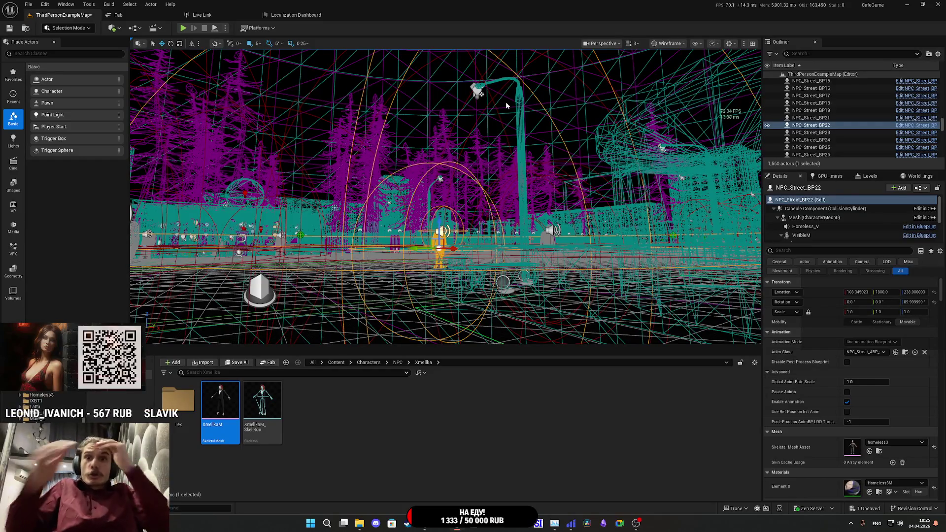
click(917, 125)
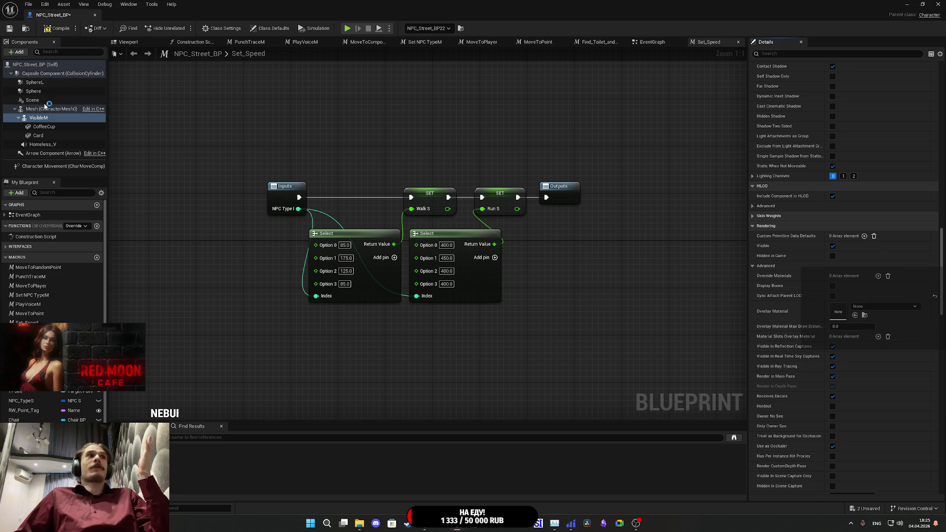
Step: Select the character's Mesh component, save the blueprint again, and return to the level editor
click(10, 30)
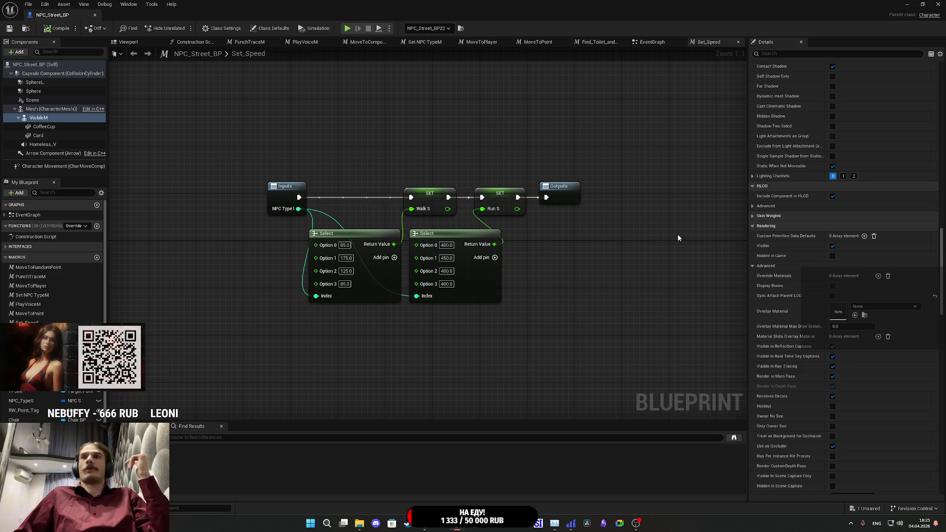
click(49, 109)
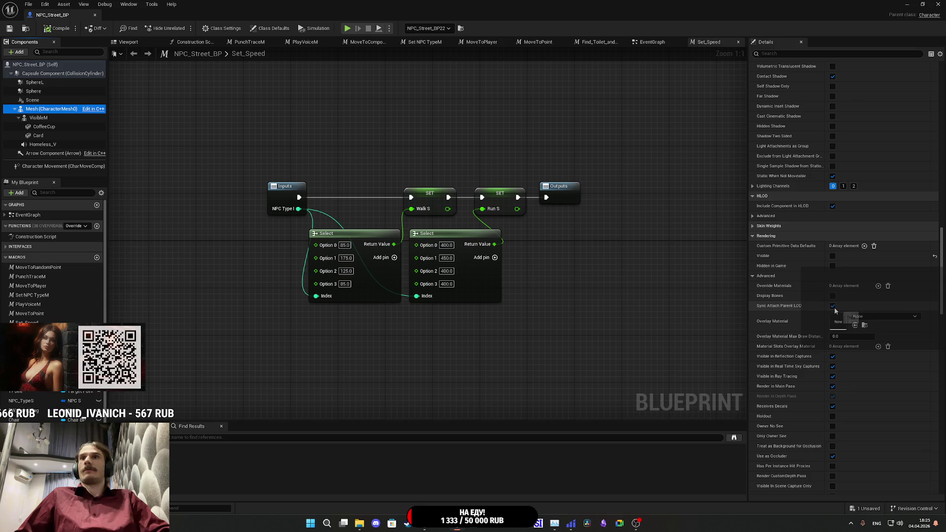
click(833, 309)
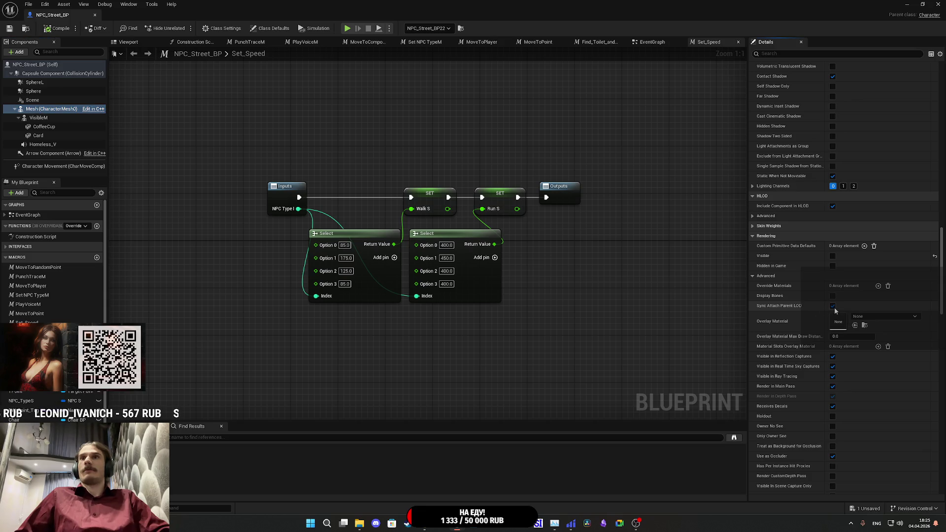
click(11, 28)
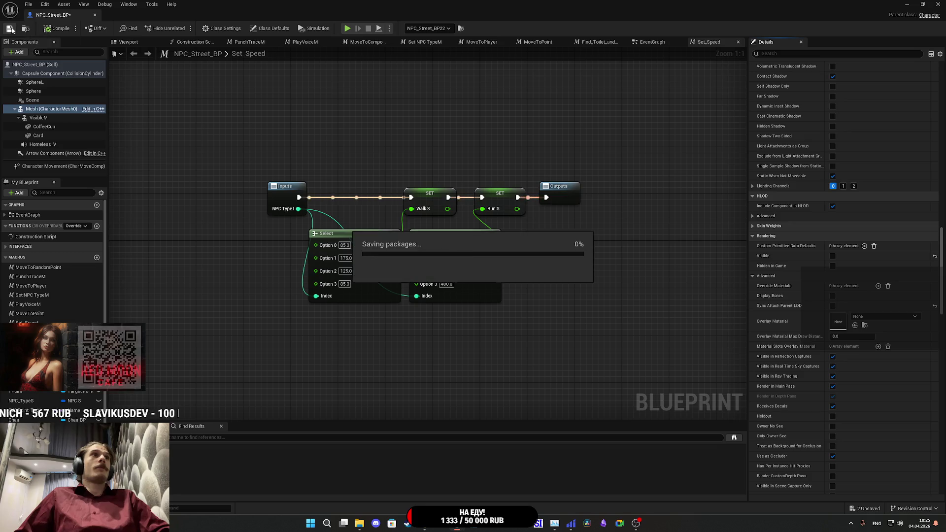
click(938, 4)
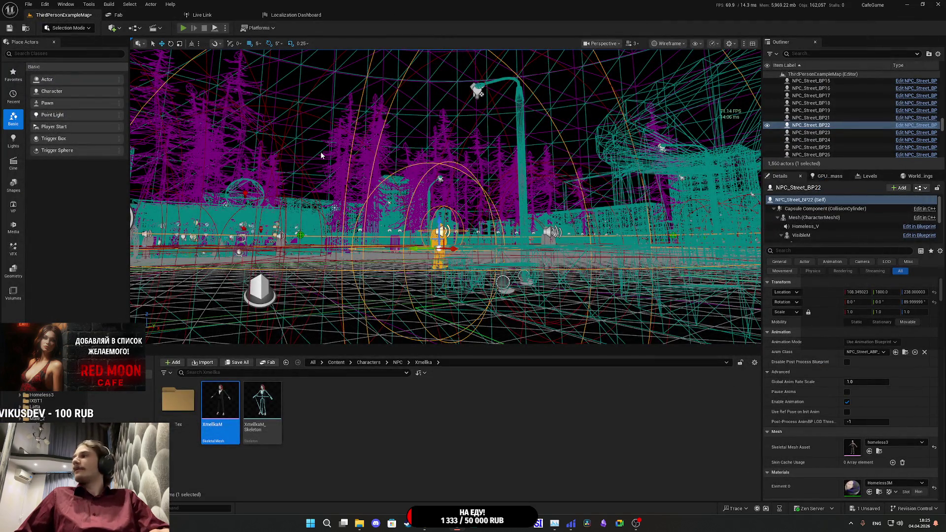
click(183, 28)
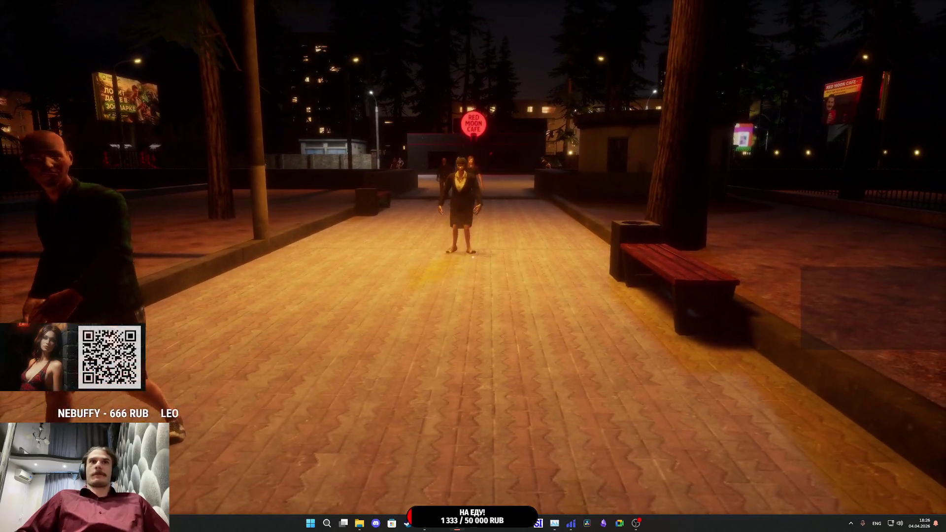
Step: Bring up the game's pause menu during the play session
key(Escape)
Step: In the game Settings, lower Graphics Quality from High to Low and go back
click(594, 276)
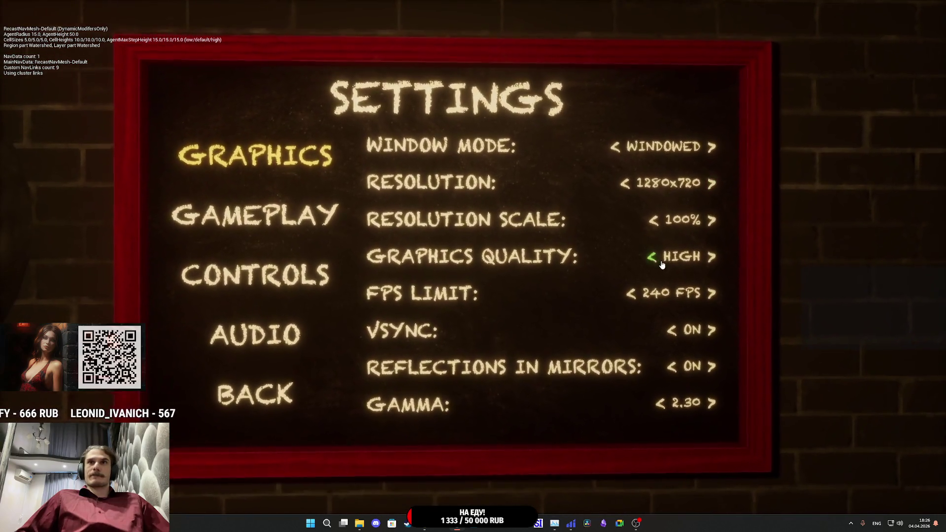
click(651, 261)
click(641, 261)
click(259, 391)
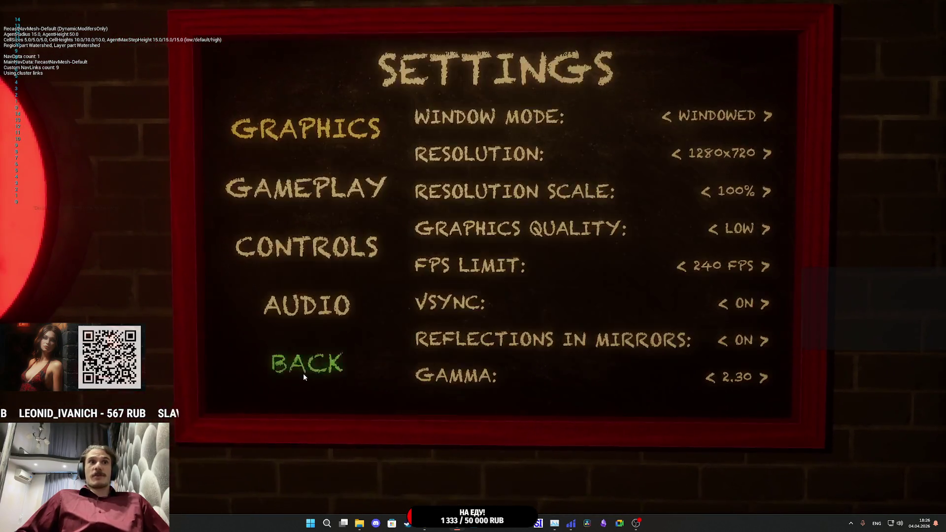
Step: Resume play, walk forward and turn right, then pause the game again
click(586, 219)
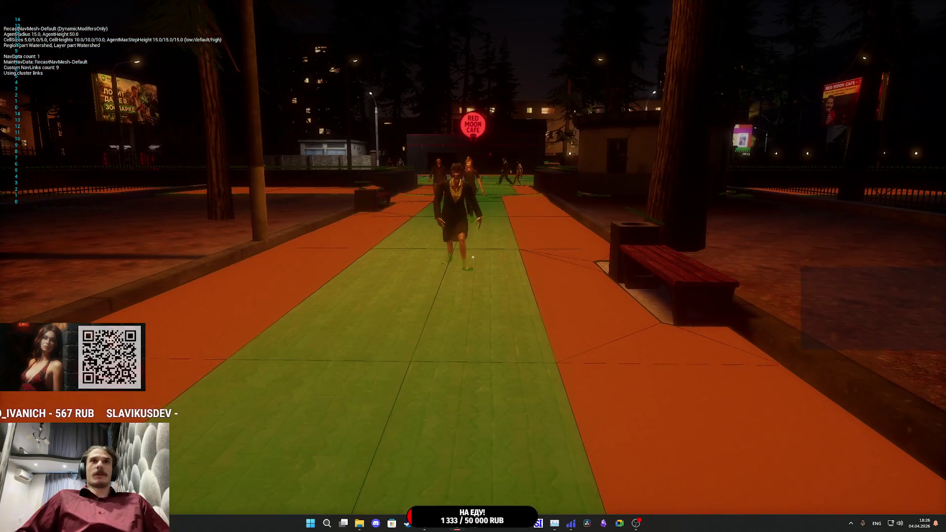
key(w)
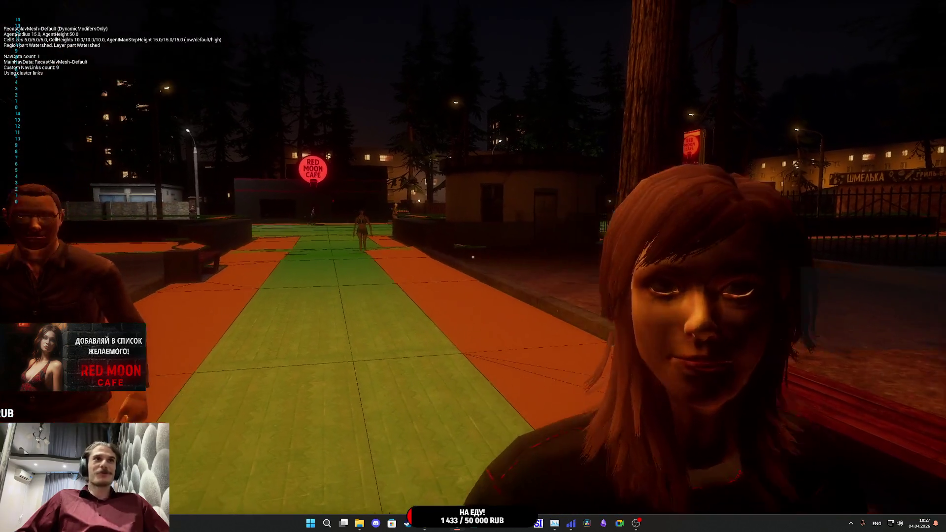
key(Escape)
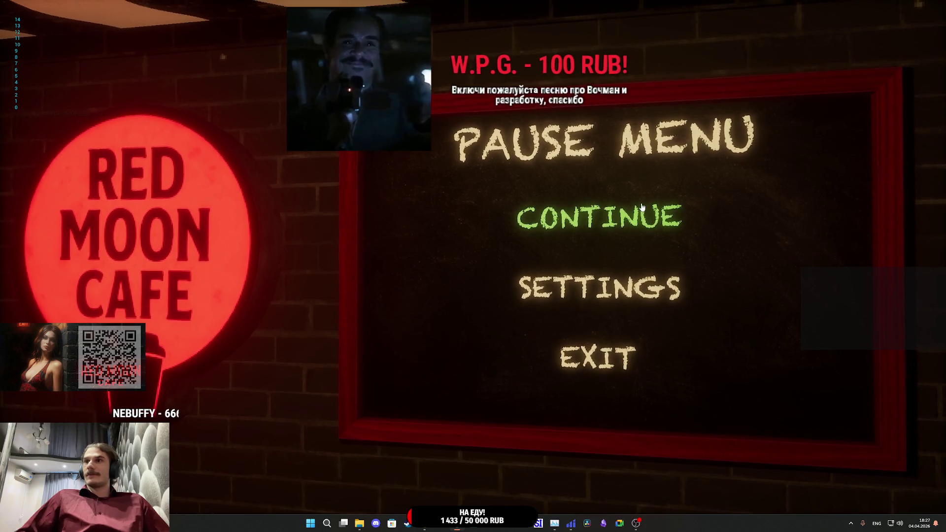
Step: Resume and walk past the Red Moon Cafe sign and the woman onto the park path
click(612, 224)
key(w)
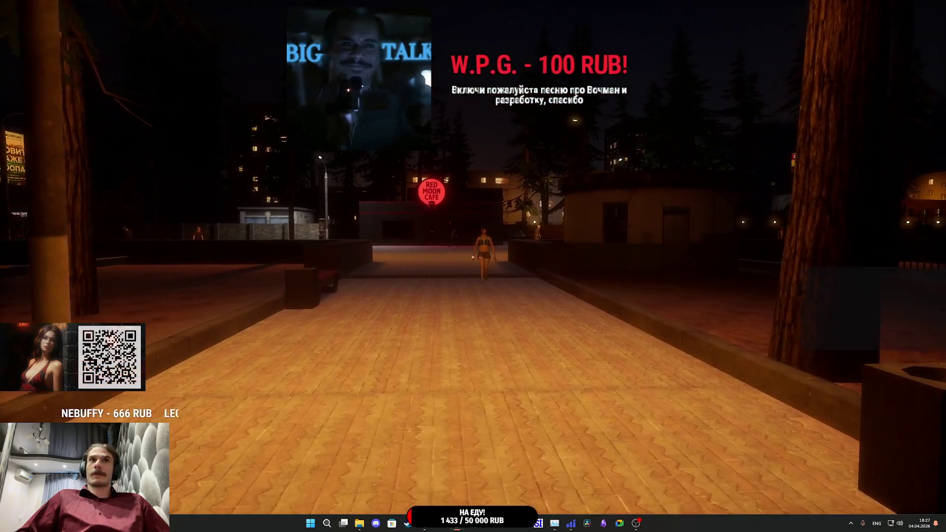
key(w)
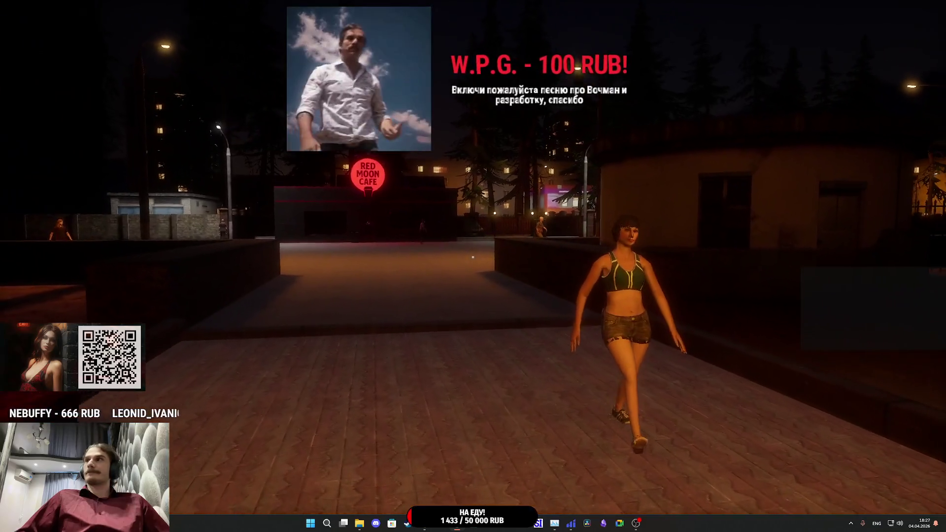
key(w)
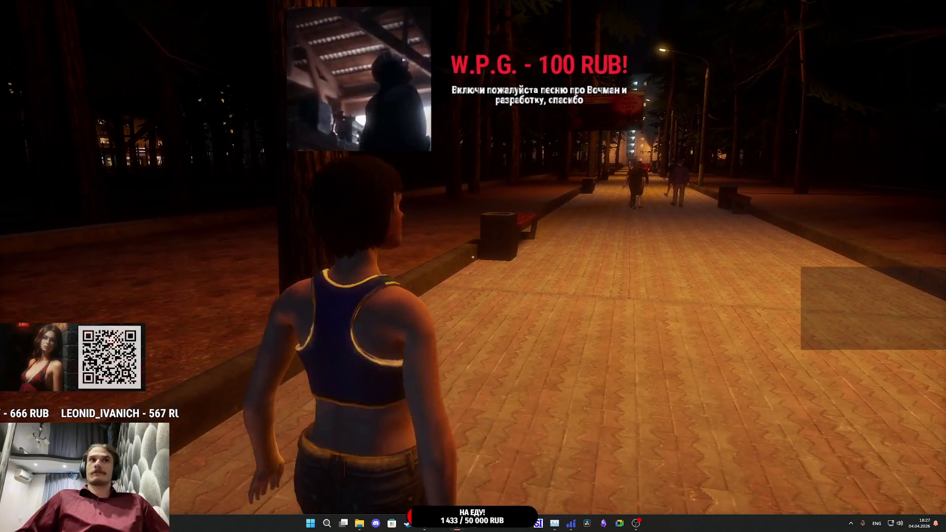
key(w)
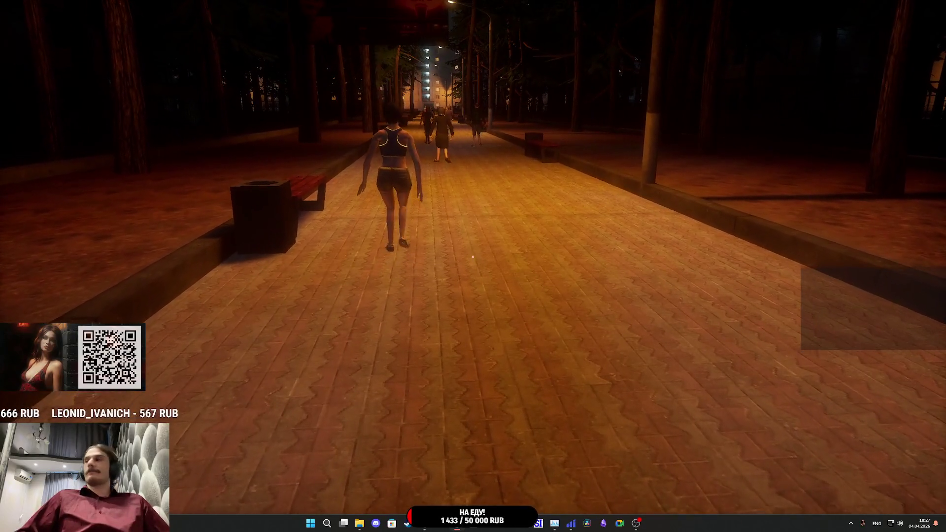
Step: Follow the path into the apartment, open the living room door, and pause
key(w)
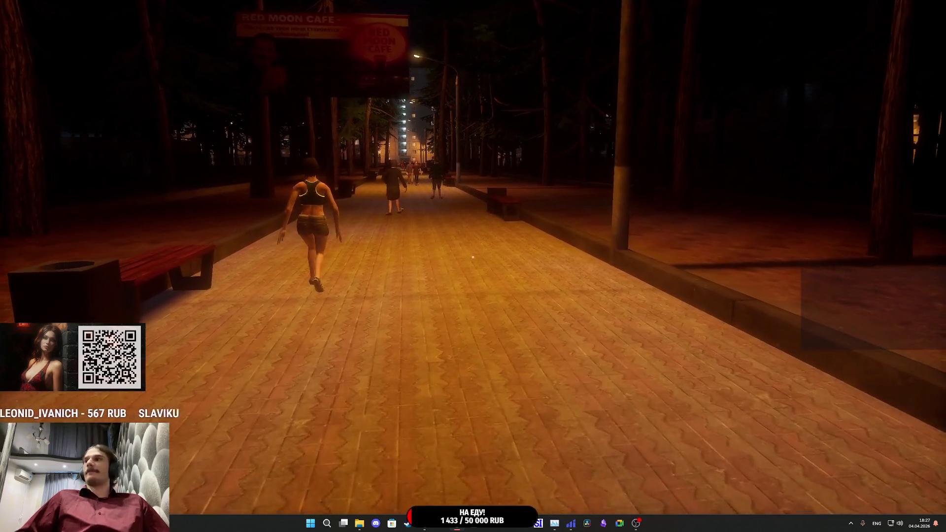
key(w)
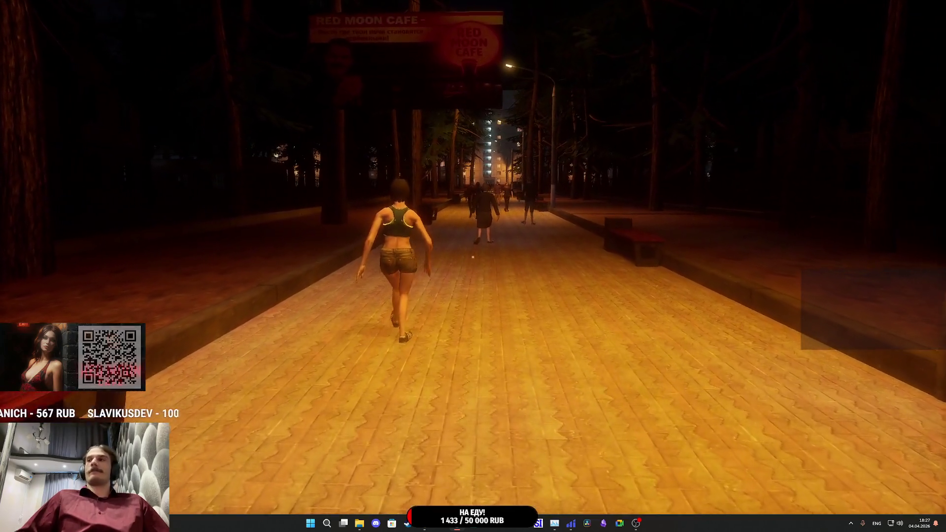
key(w)
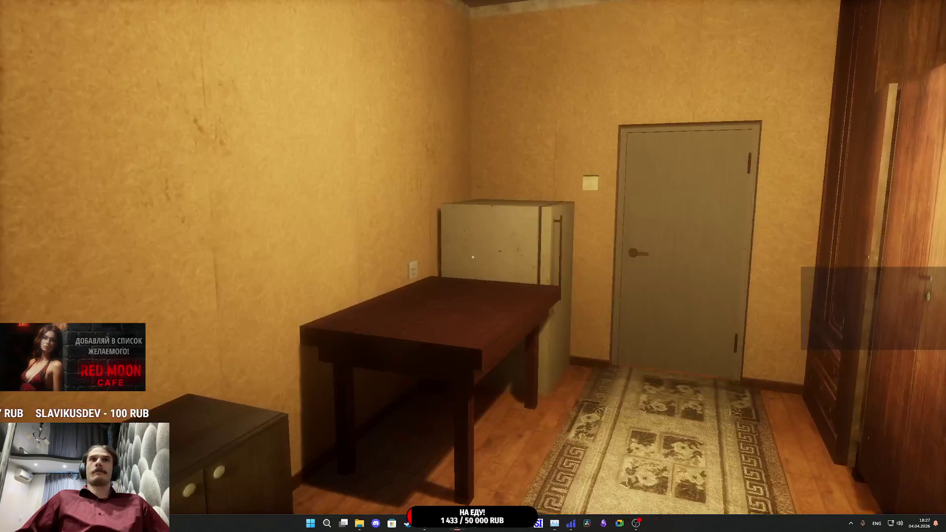
key(w)
click(472, 256)
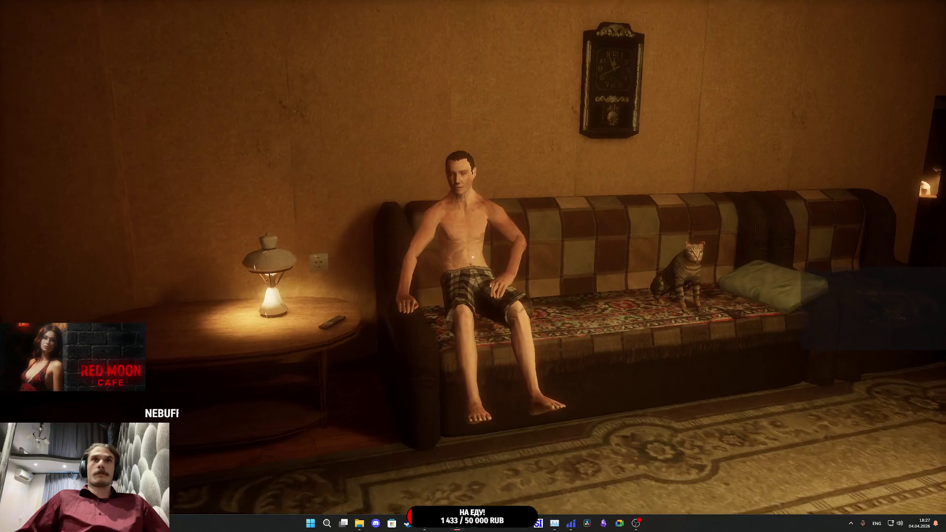
key(Escape)
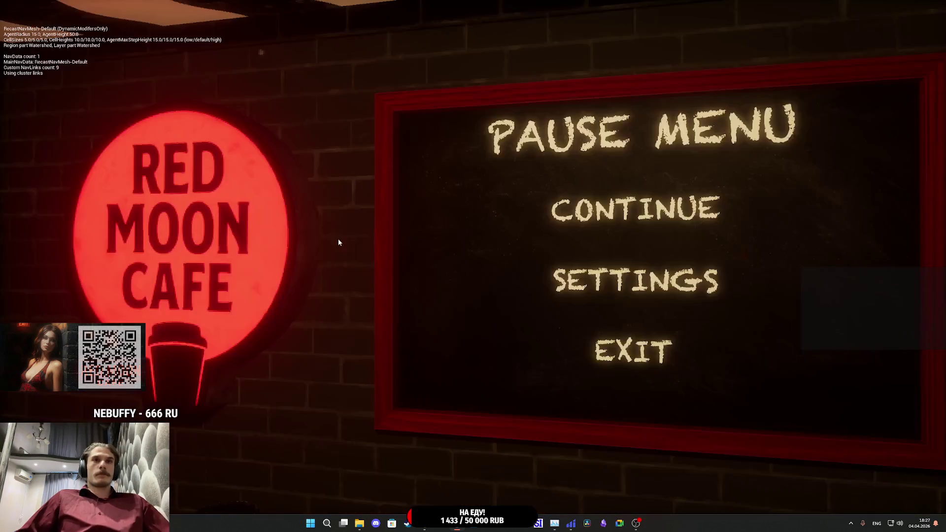
Step: Raise the game's Graphics Quality from Low to Medium and resume play
click(572, 271)
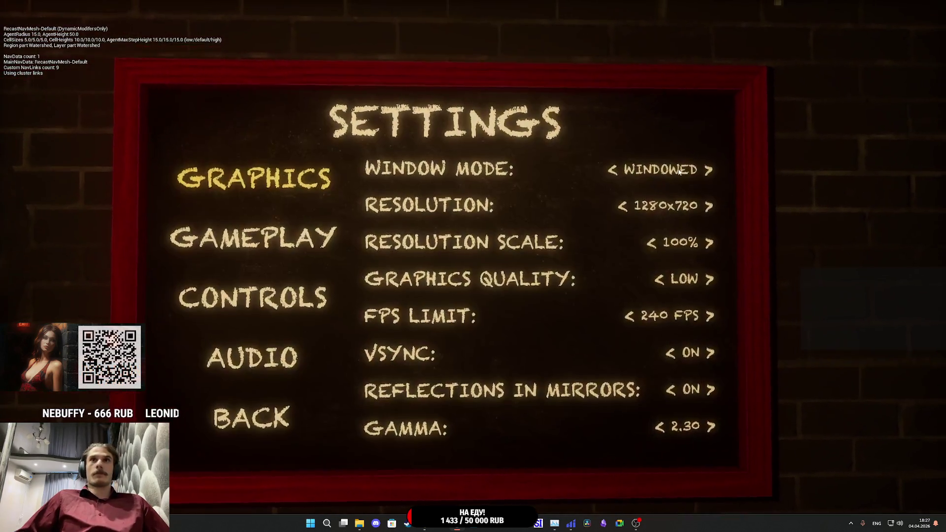
click(704, 259)
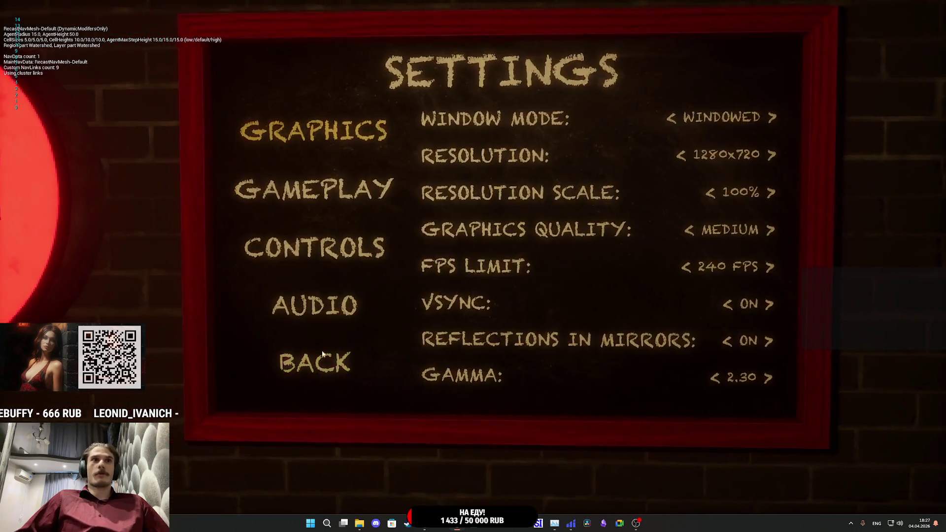
click(320, 355)
key(Escape)
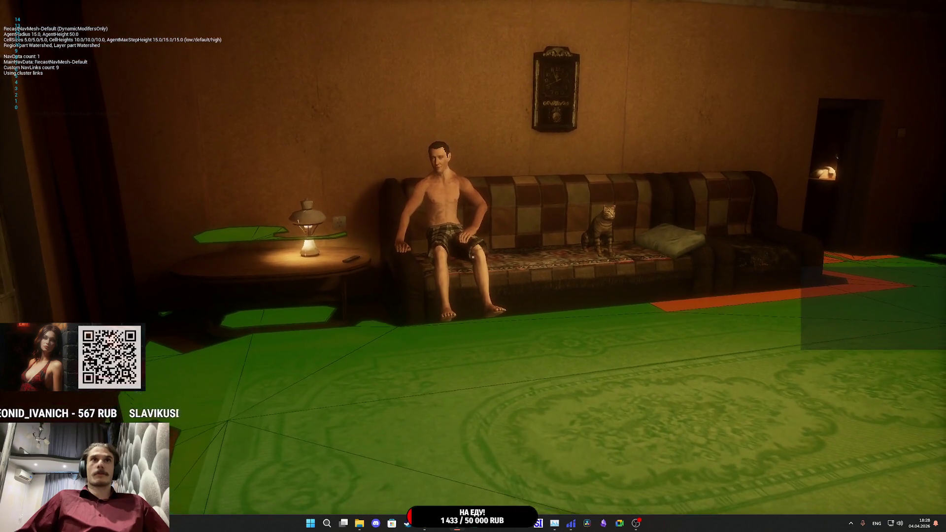
Step: Switch the game view to wireframe rendering with F1 and resume play
key(F1)
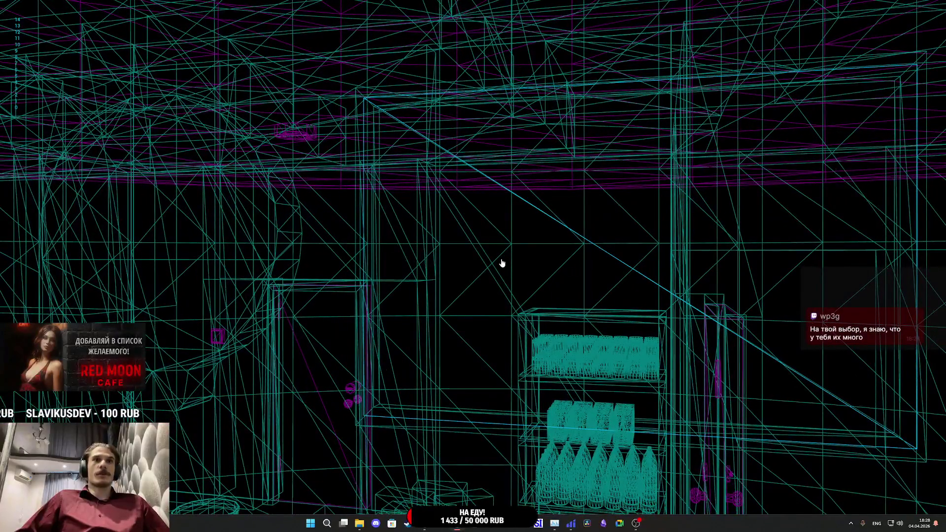
key(Escape)
click(605, 213)
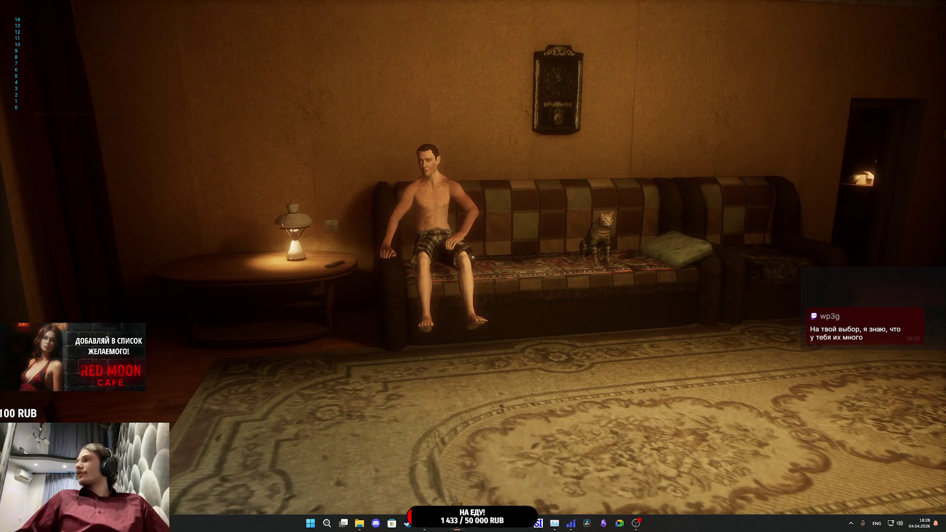
Step: Walk along the sofa past the man and interact with the cat
key(w)
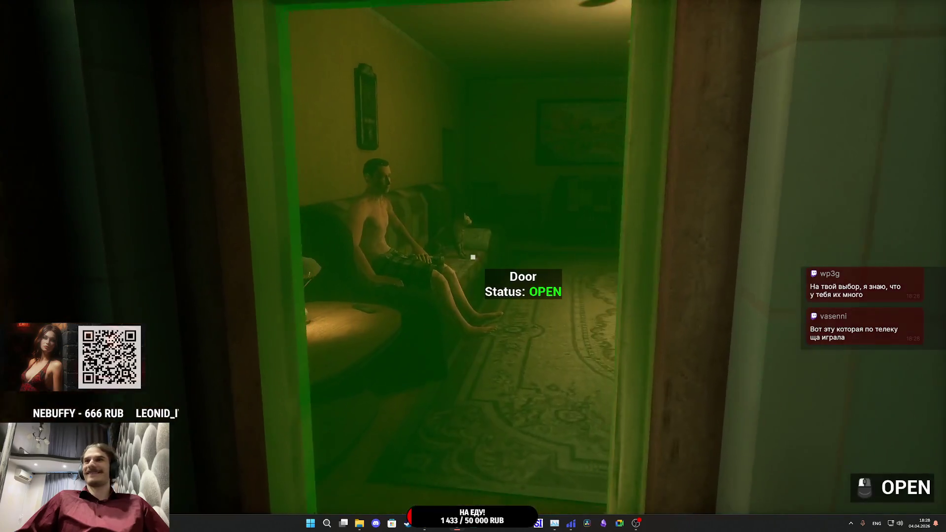
key(w)
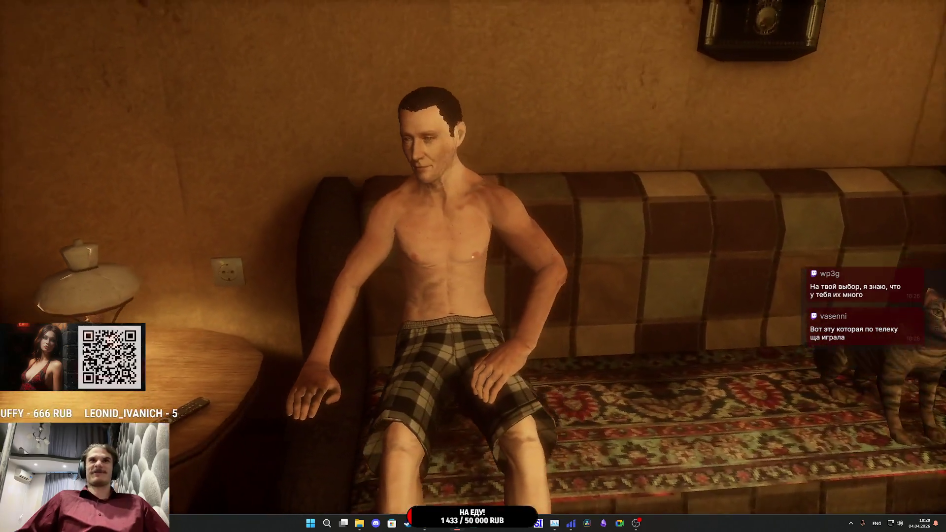
key(w)
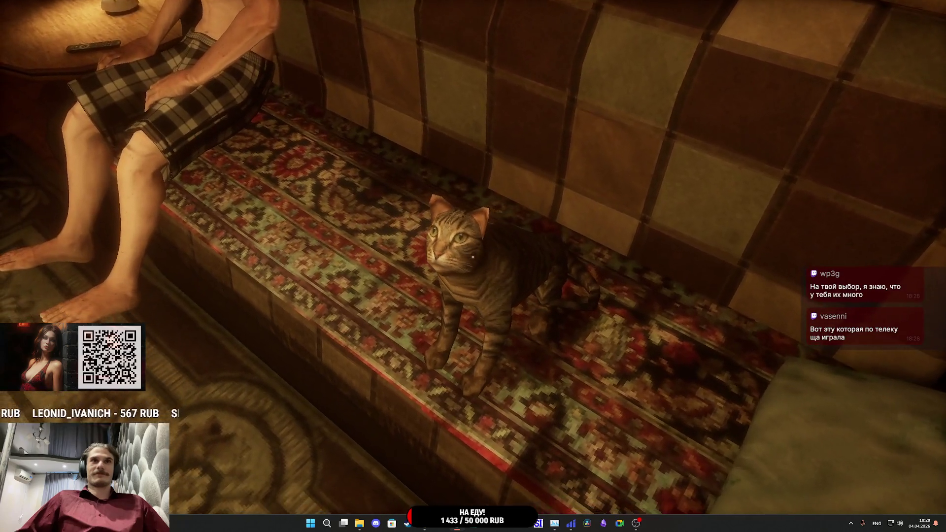
click(473, 257)
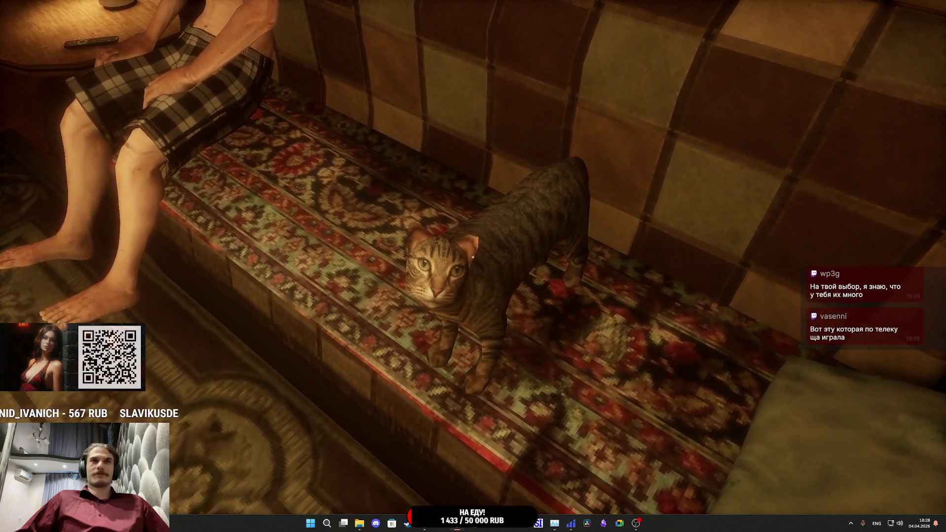
Step: Back away from the sofa, watch the man walk off, and stop the play session
key(w)
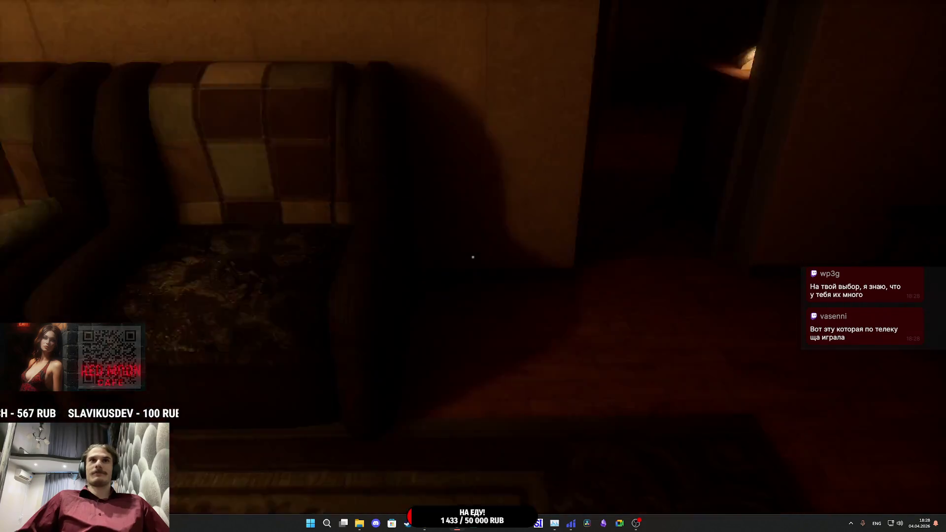
key(s)
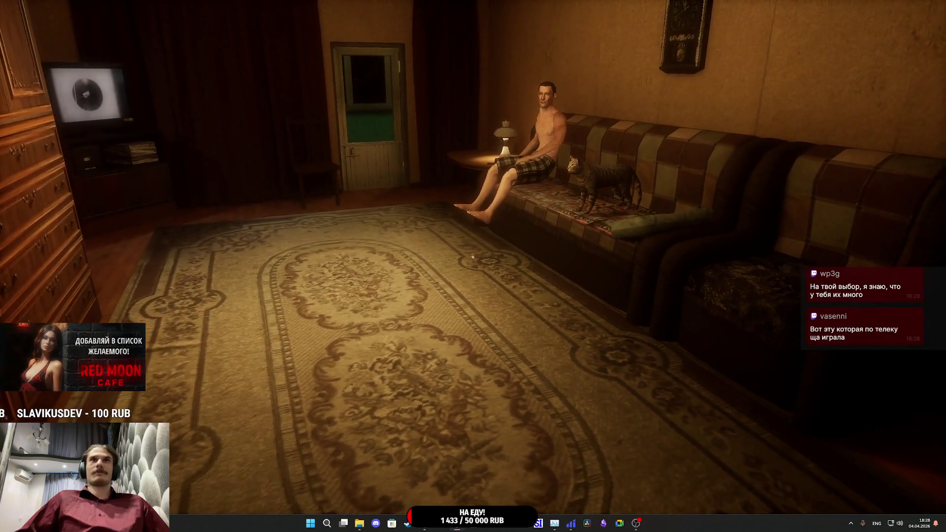
key(s)
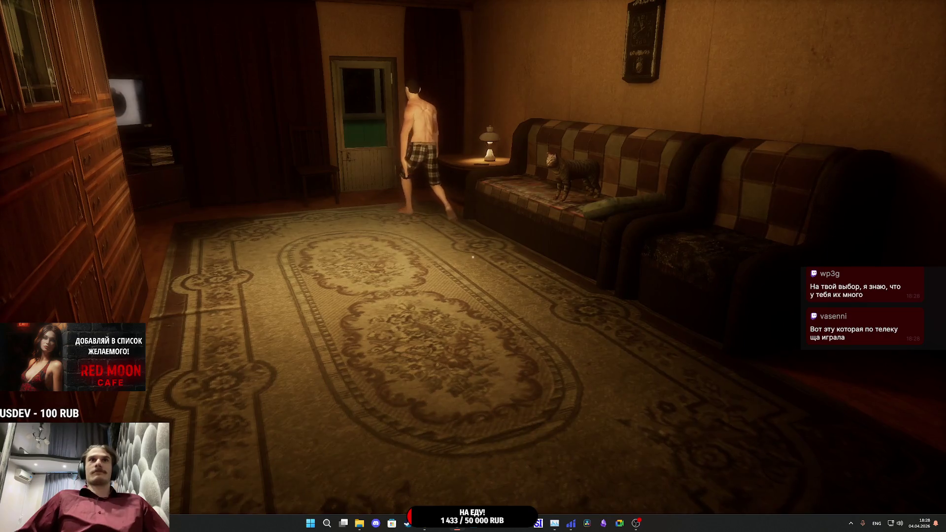
key(Escape)
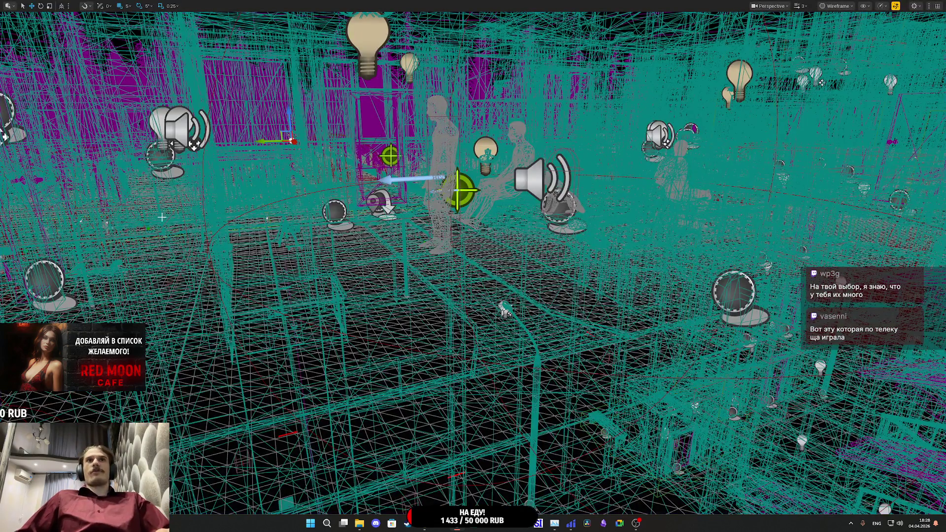
Step: Exit immersive mode with F11 and switch the viewport from Wireframe to Lit shading
key(F11)
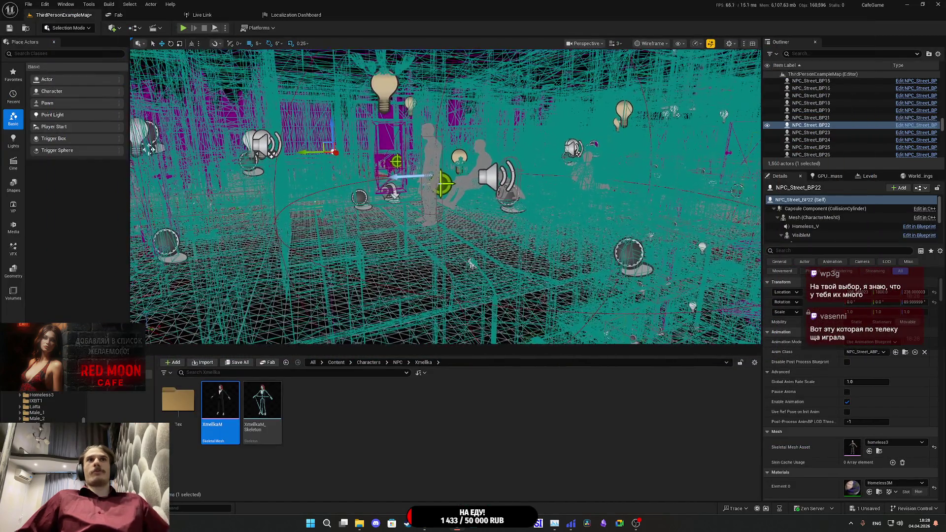
scroll(469, 258, down, 3)
scroll(470, 257, up, 10)
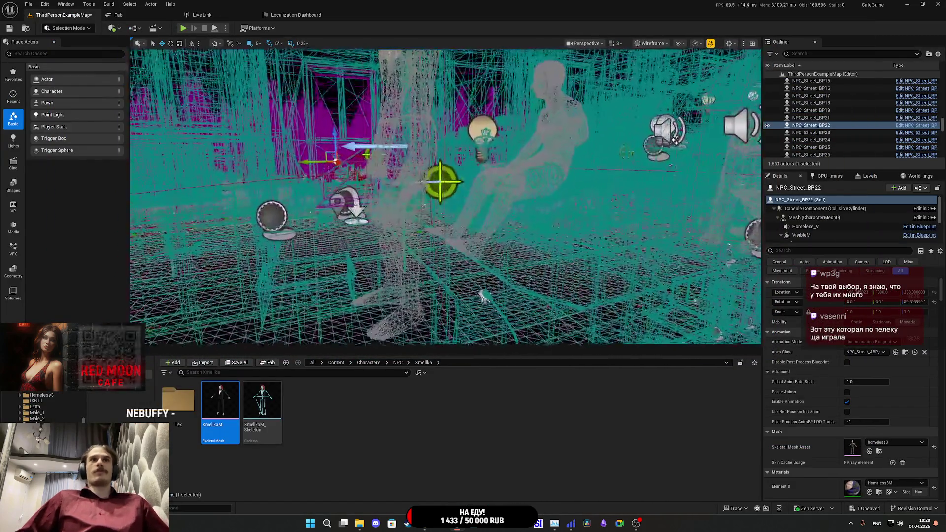
drag(443, 197, 444, 247)
mouse_move(375, 229)
mouse_down()
mouse_move(375, 193)
mouse_move(374, 231)
mouse_up()
click(710, 43)
click(670, 43)
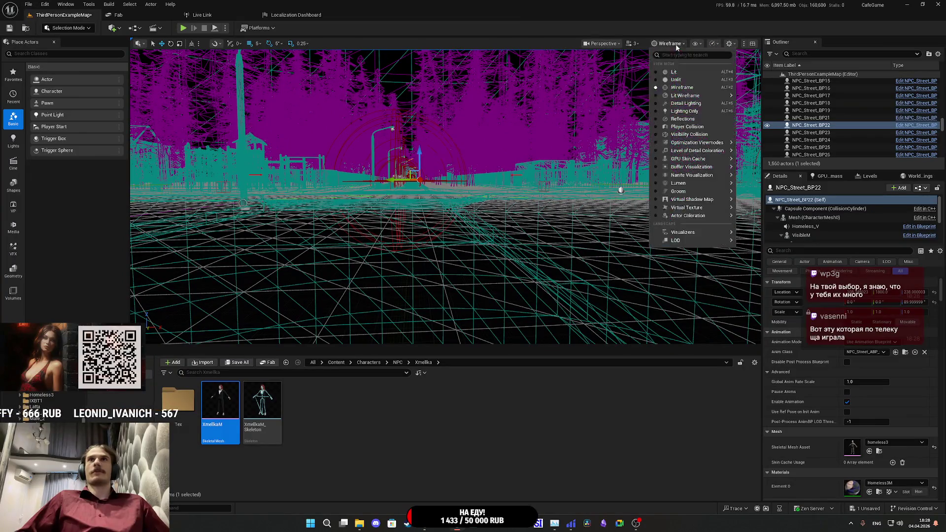
click(675, 72)
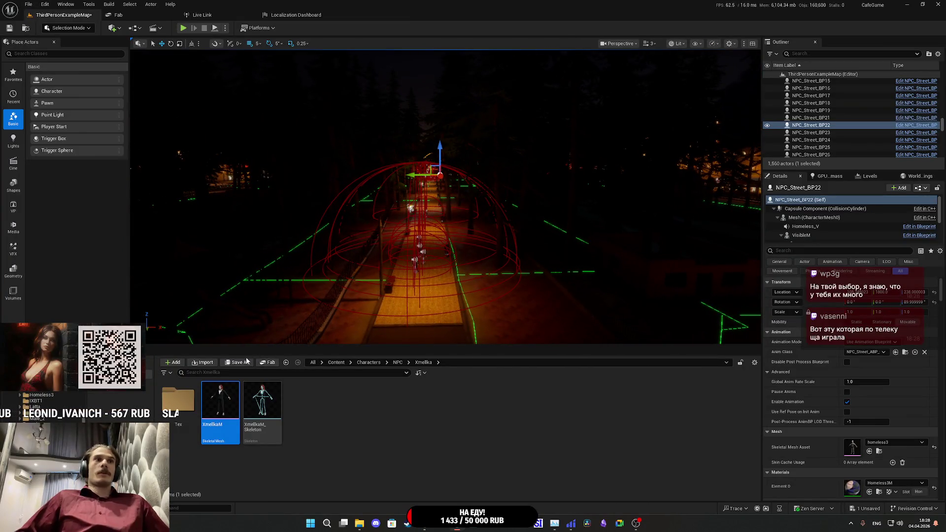
Step: Save all unsaved changes, including the ThirdPersonExampleMap map
click(237, 363)
click(525, 343)
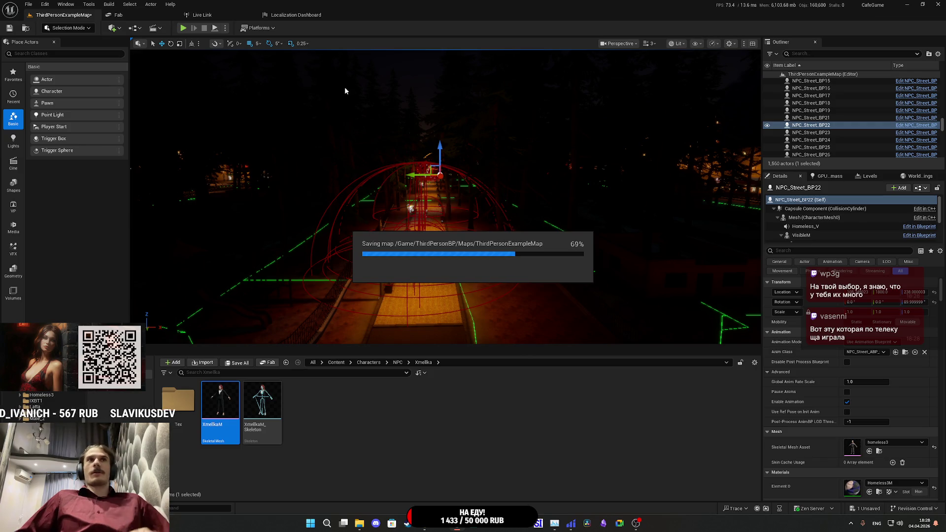
click(257, 27)
Step: Package the project for Windows via Platforms > Windows > Package Project, confirming the output folder
mouse_move(296, 128)
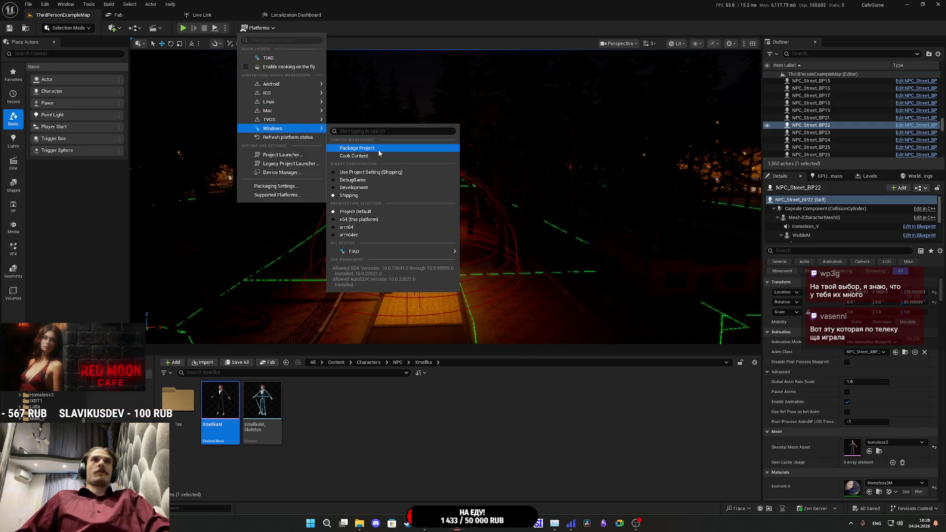
click(378, 151)
click(377, 252)
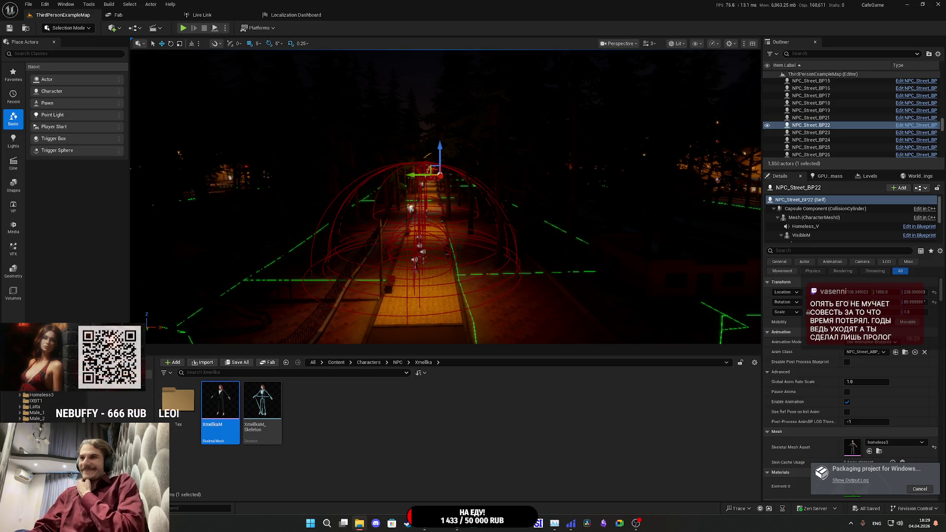
Step: Close the YouTube tab in Chrome, leaving the Twitch stream manager, then return to Unreal Editor
click(408, 524)
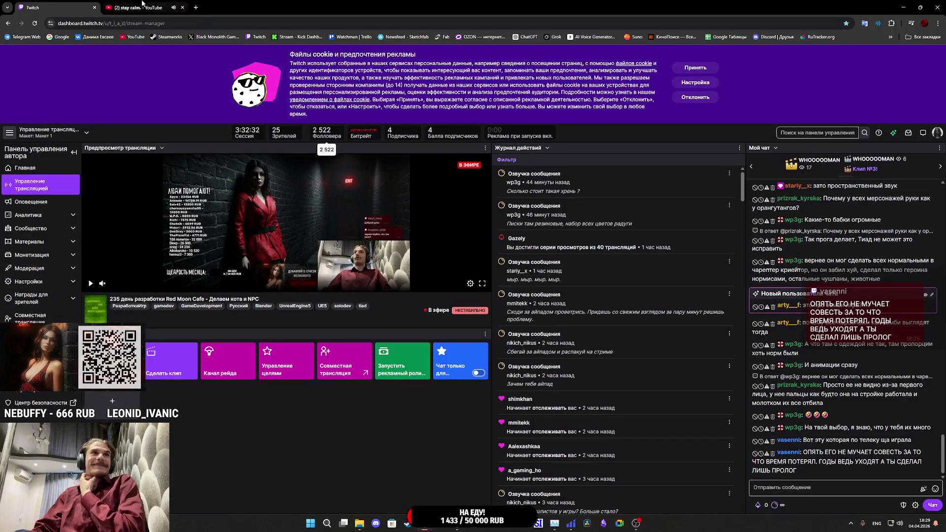
click(142, 7)
click(183, 7)
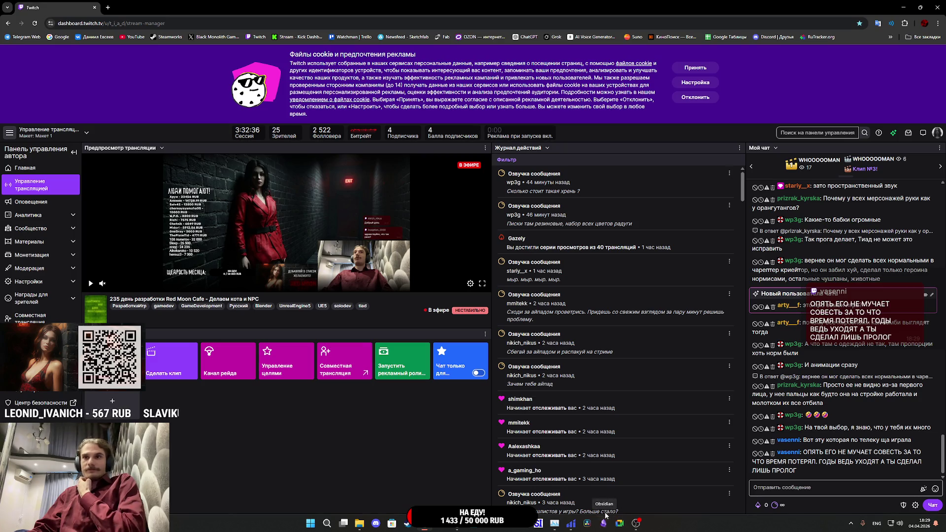
mouse_move(570, 526)
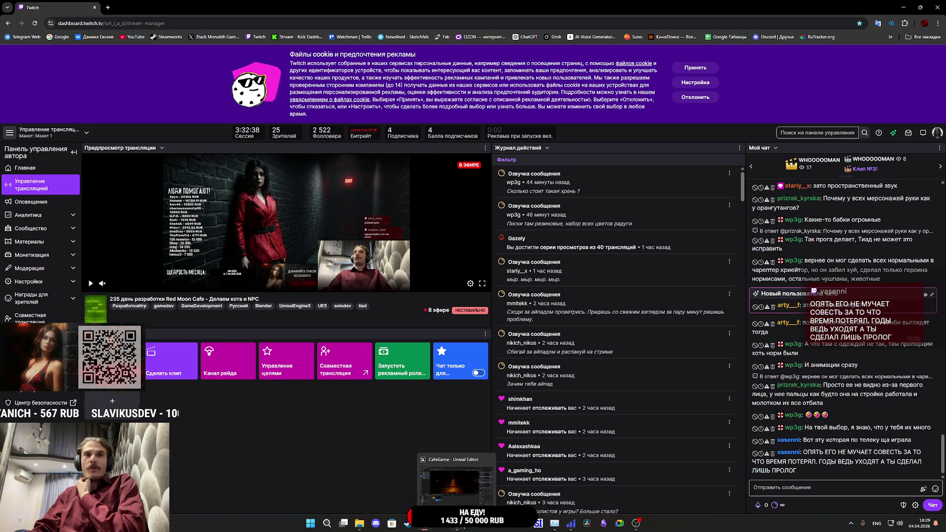
click(468, 485)
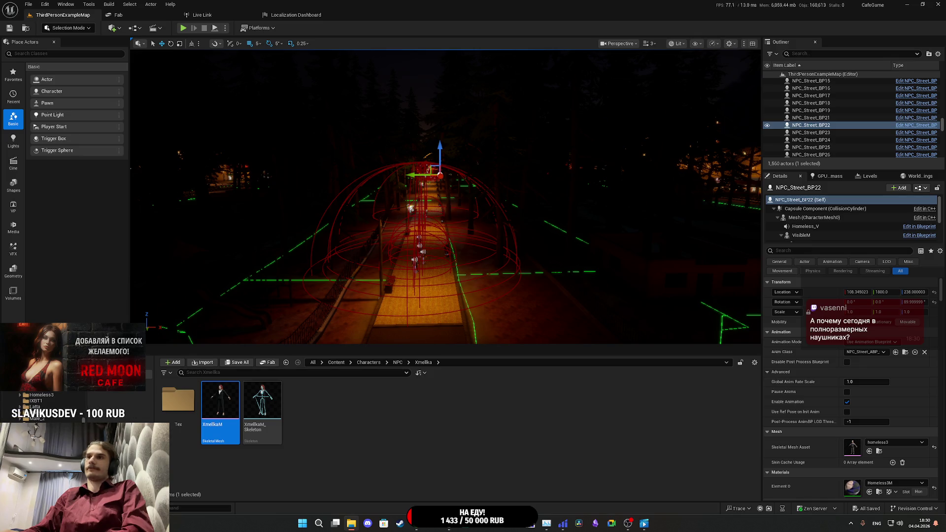
Step: Minimize the Unreal Editor window
click(909, 4)
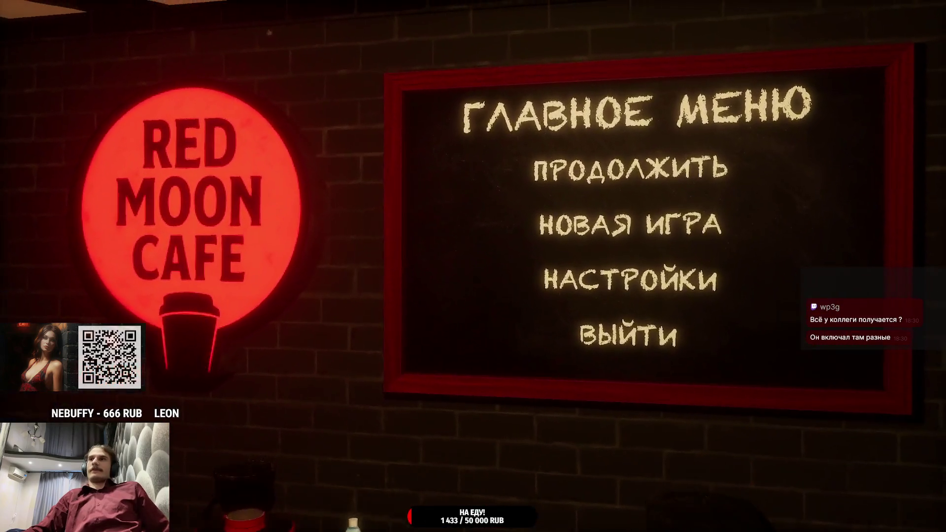
Step: Drop graphics quality two notches to НИЗКИЕ, then continue the saved game from the main menu
click(643, 313)
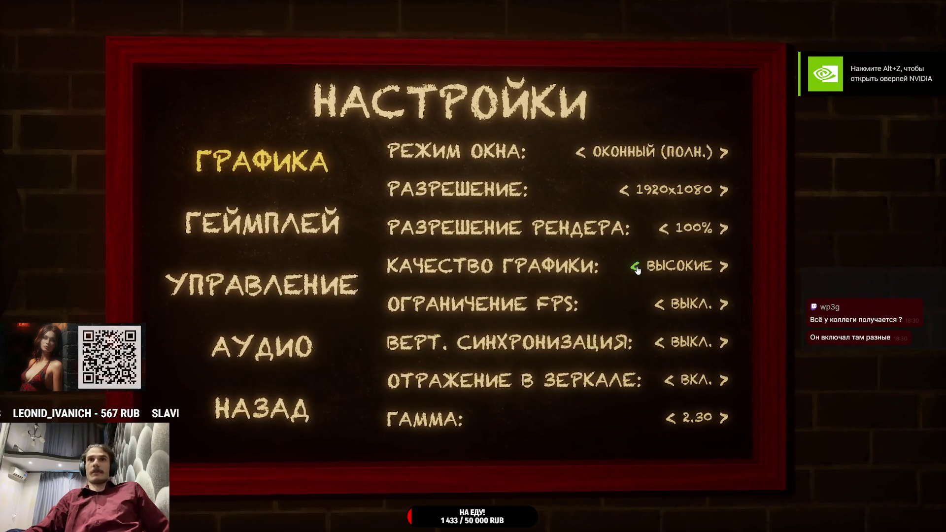
click(635, 268)
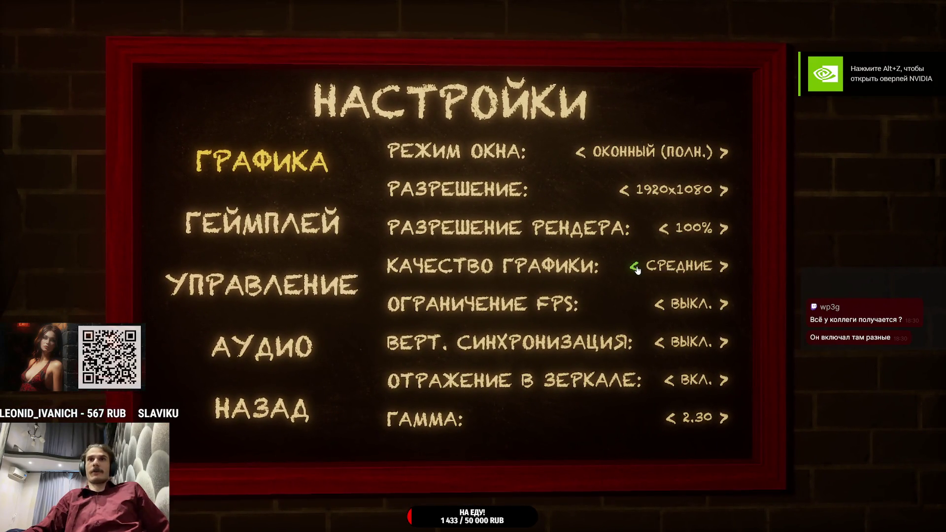
click(635, 268)
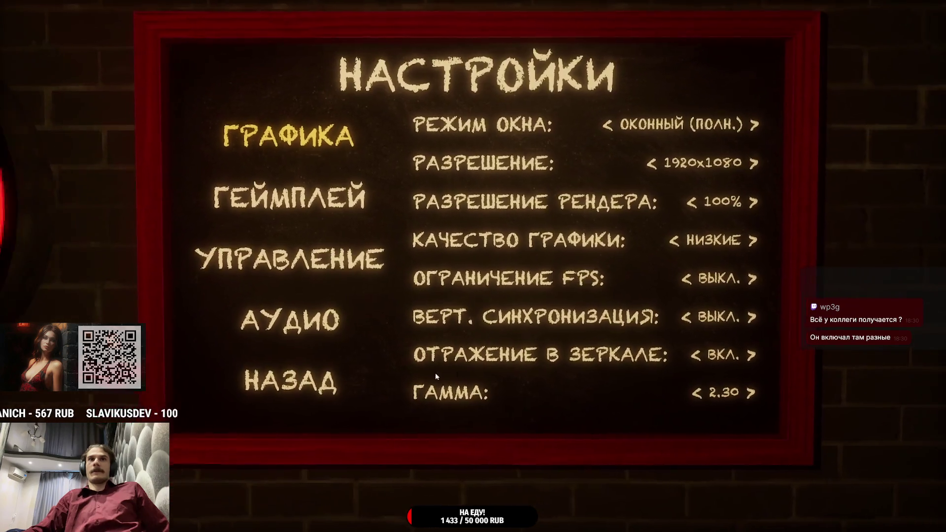
key(Escape)
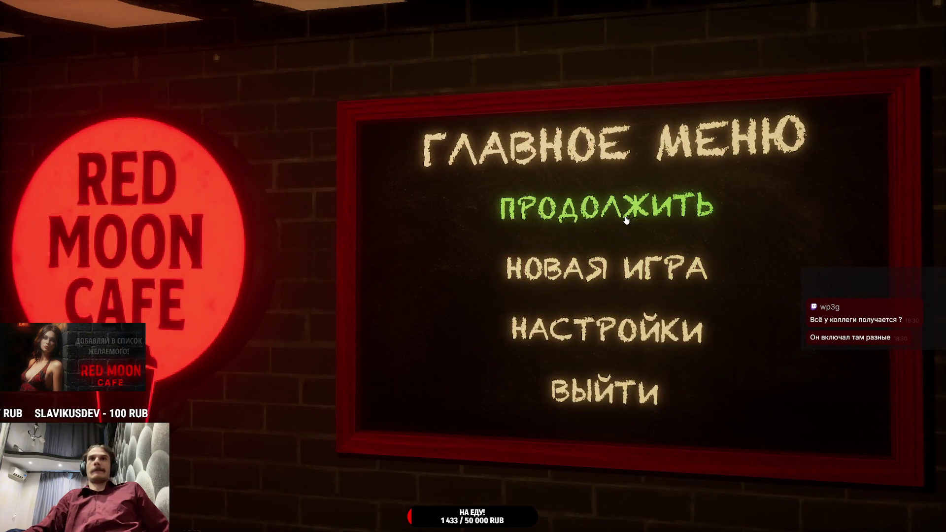
click(626, 220)
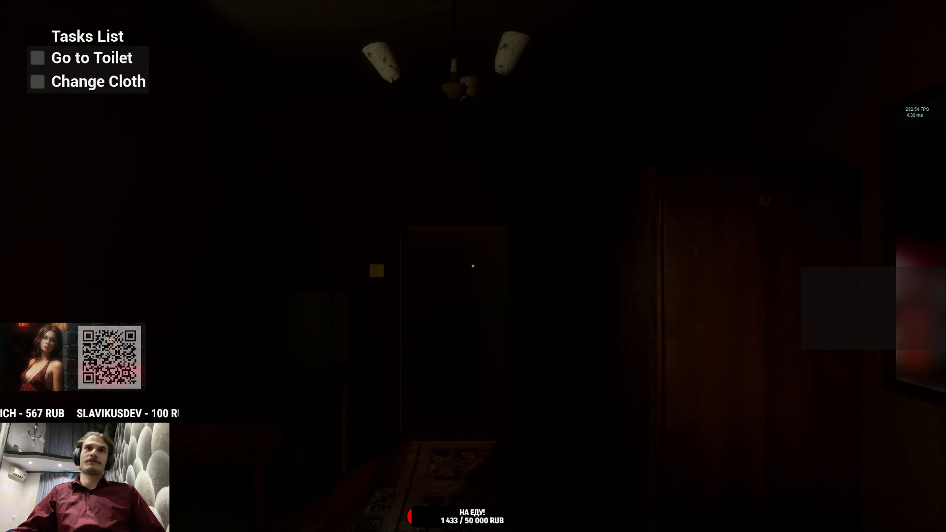
Step: Walk to the wall switch, turn the lights on and open the living room door
key(w)
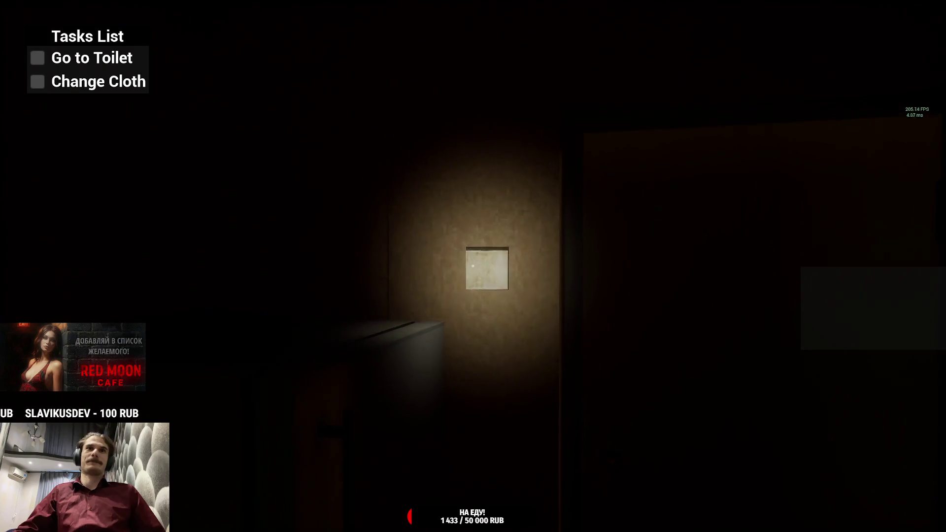
click(472, 266)
click(472, 266)
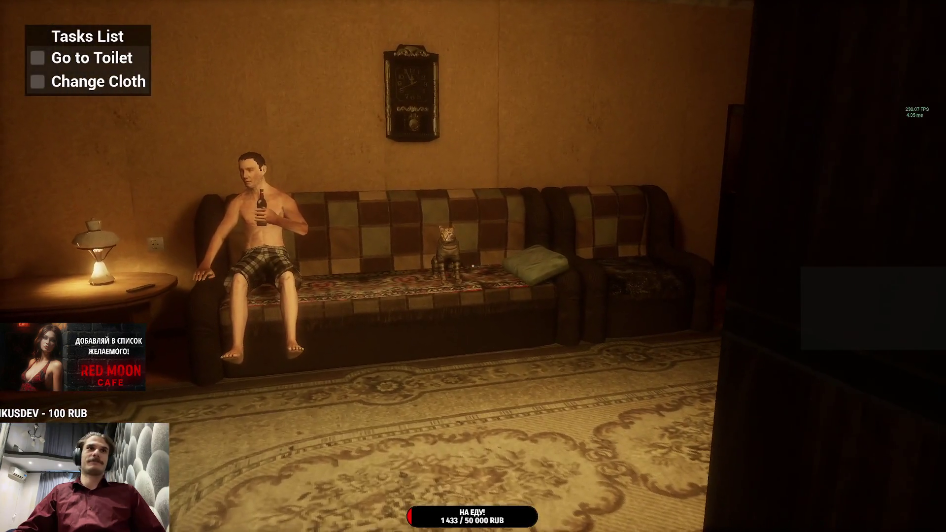
Step: Step toward and away from the couch to view the man, cat, lamp and rug
key(w)
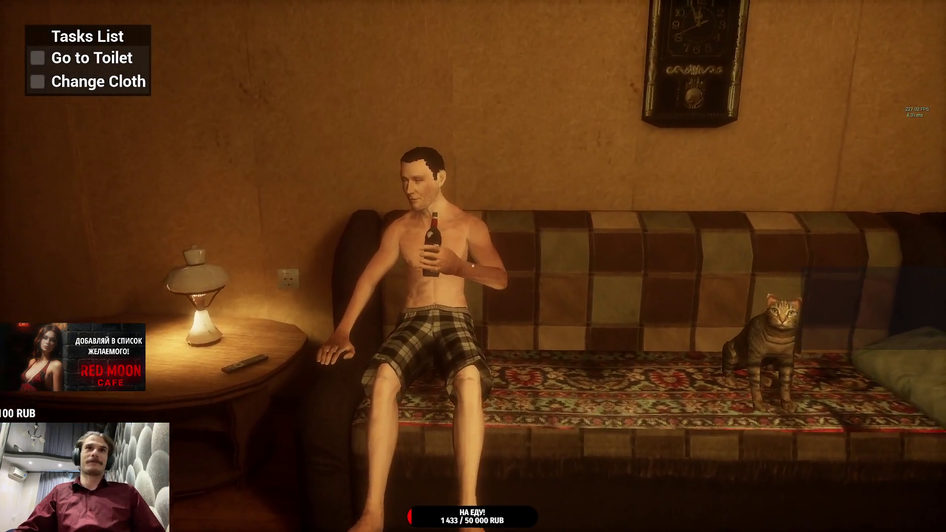
key(s)
key(w)
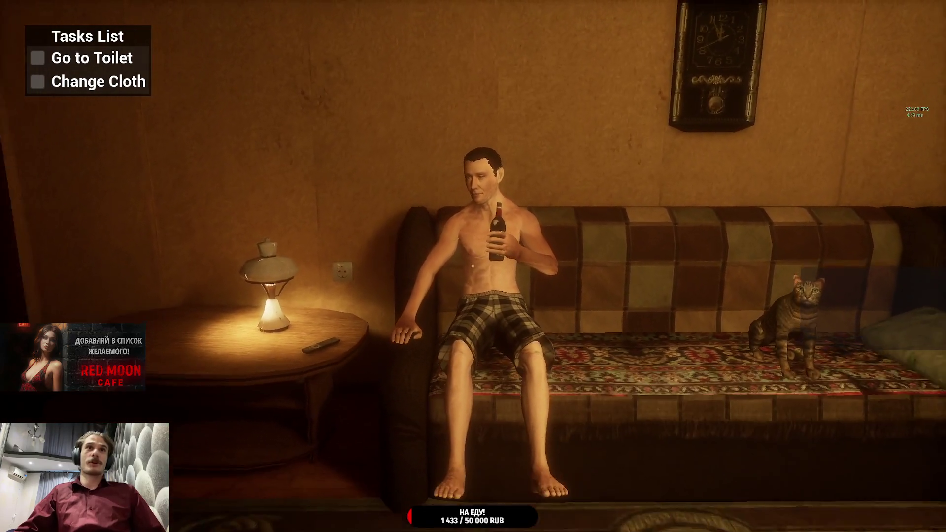
key(s)
key(w)
key(s)
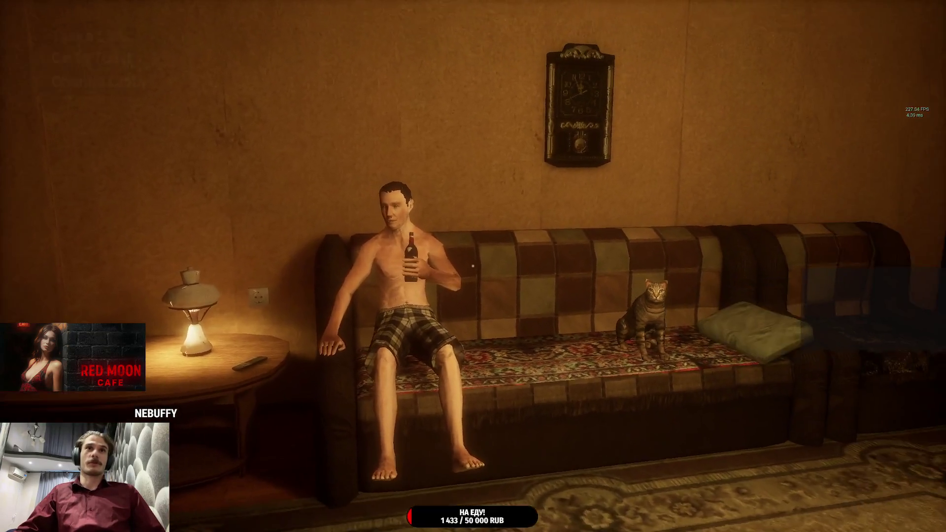
key(s)
key(w)
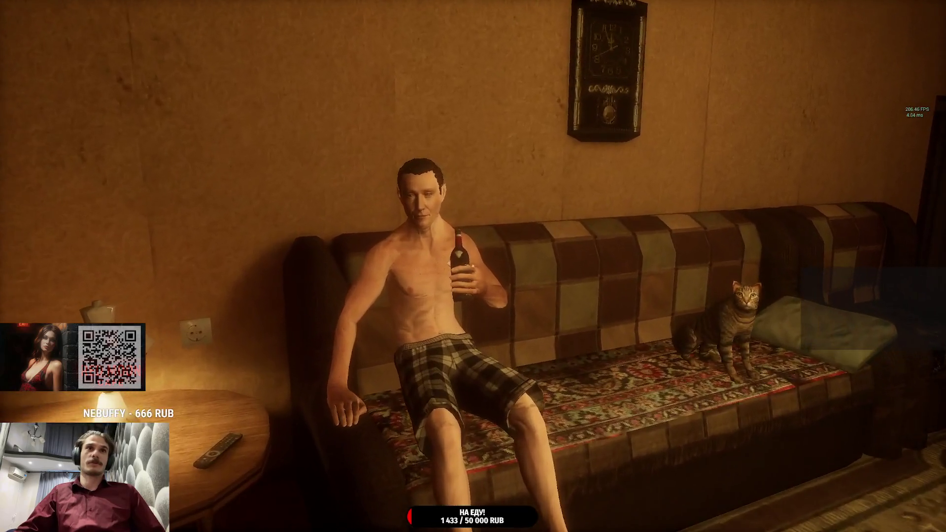
key(s)
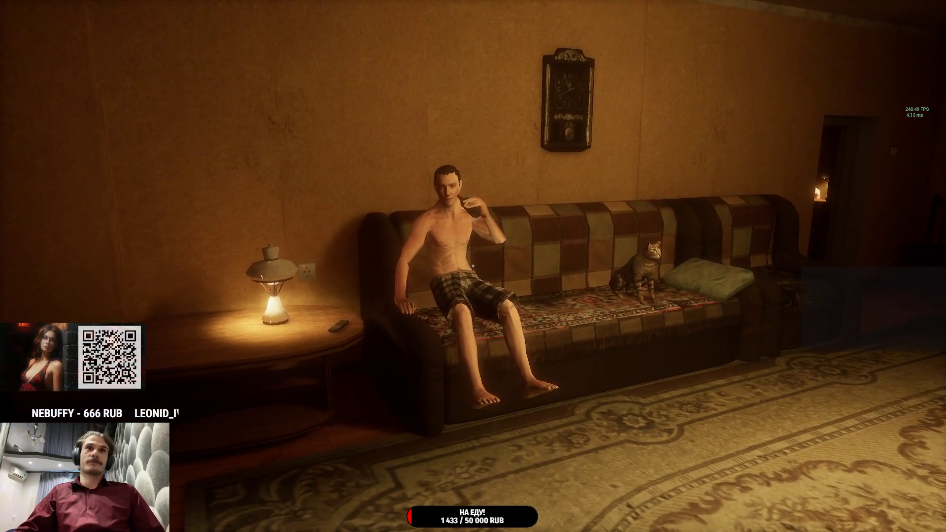
Step: Get close to the man in profile, then head through the doorway into the corridor
key(w)
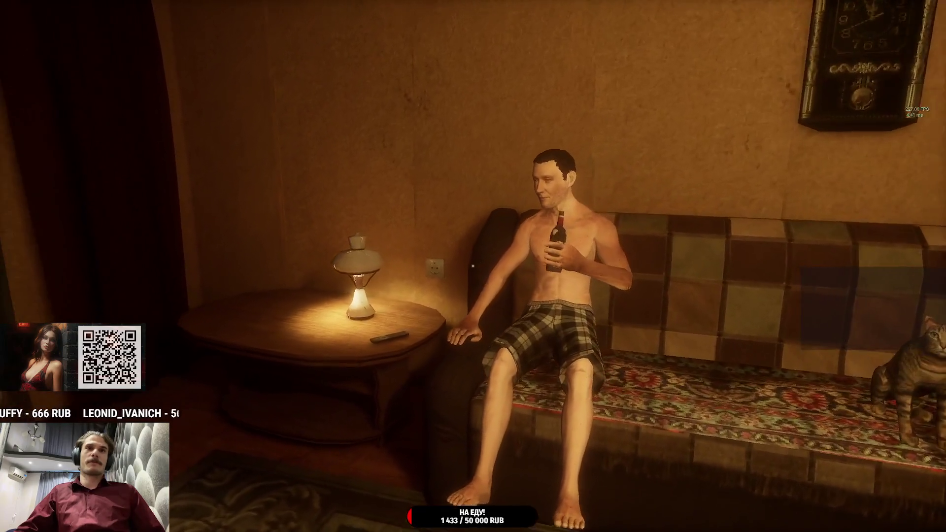
key(d)
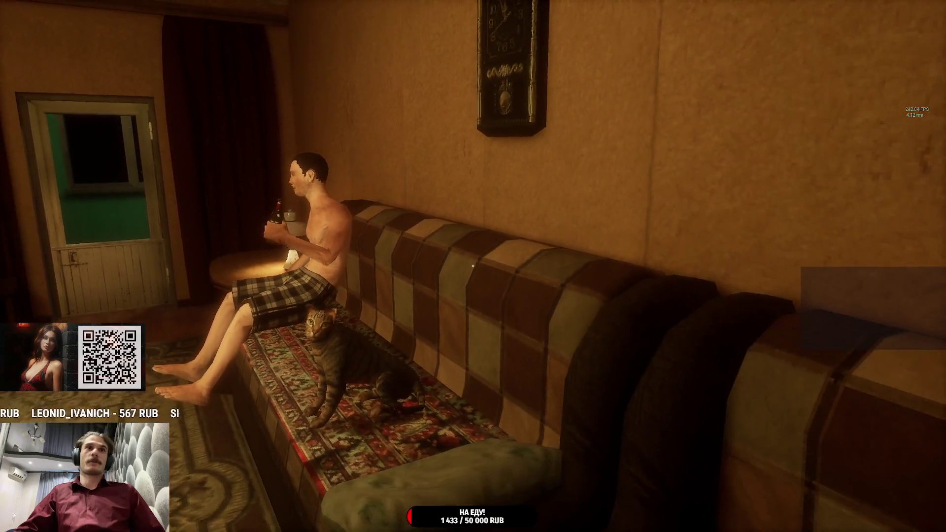
key(s)
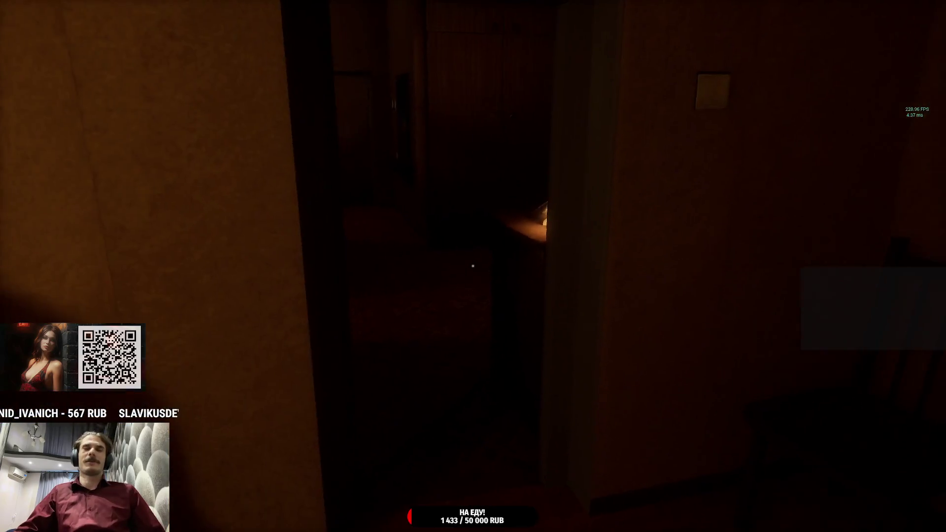
key(w)
key(w)
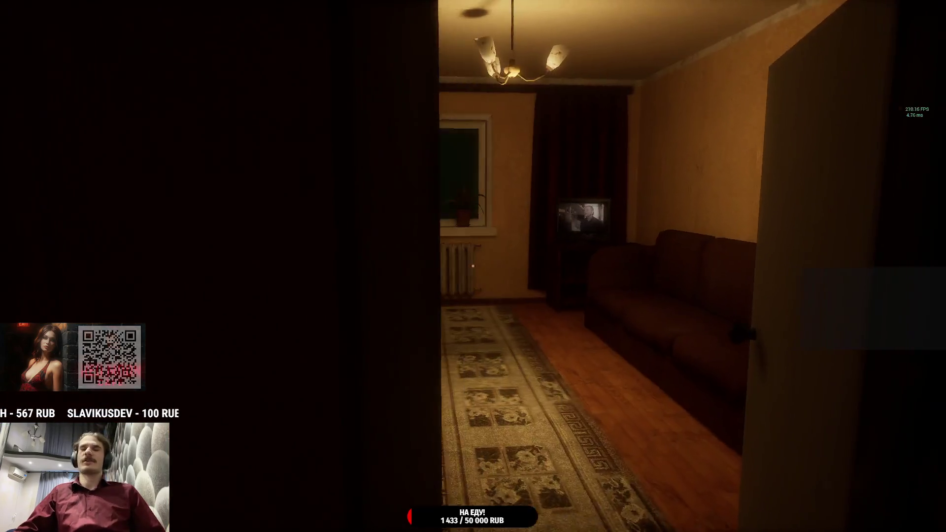
Step: Circle the bed, stepping in and out to view the seated old woman from several sides
key(a)
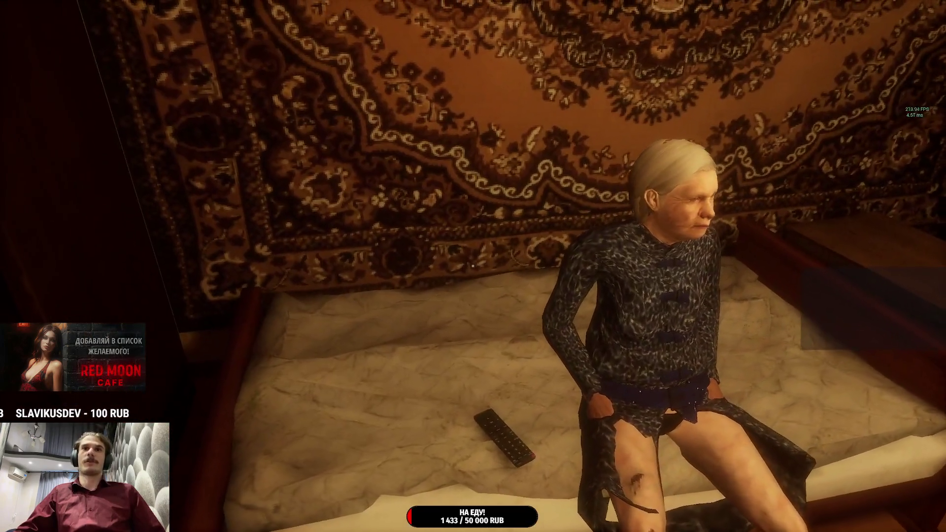
key(s)
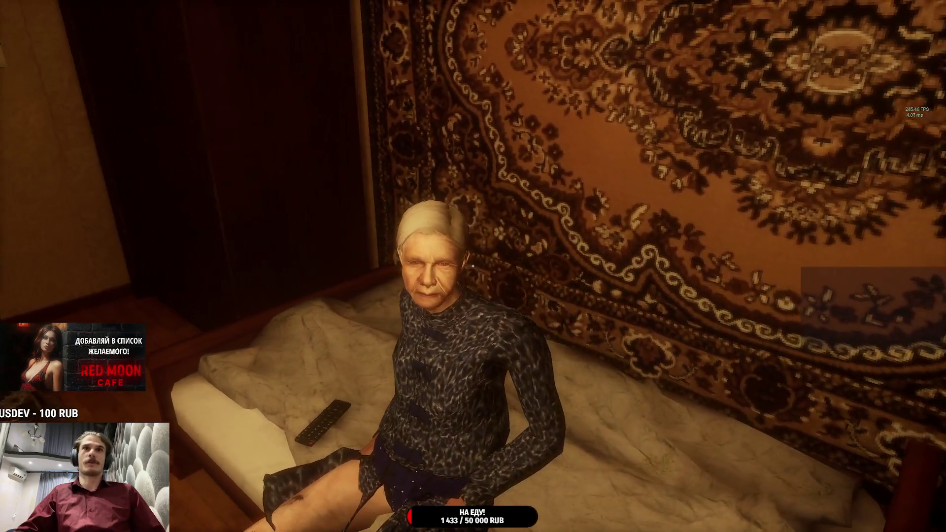
key(w)
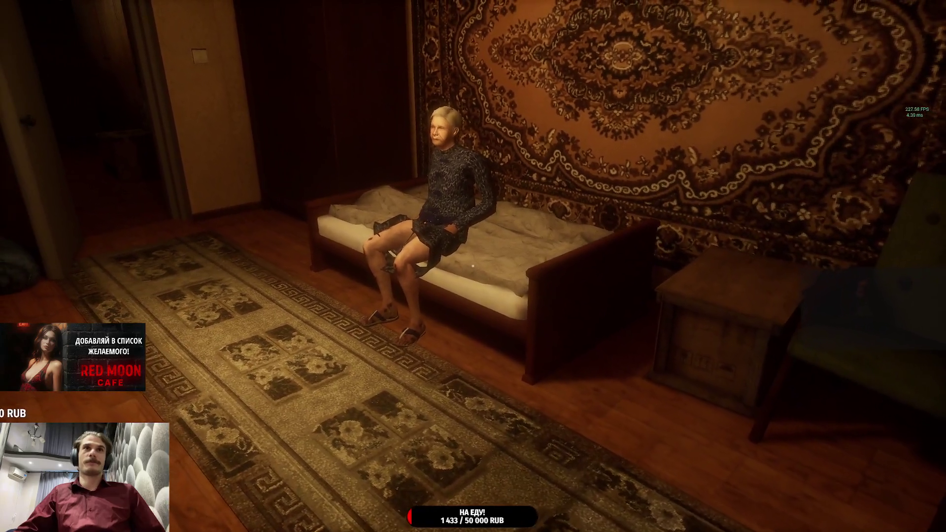
key(s)
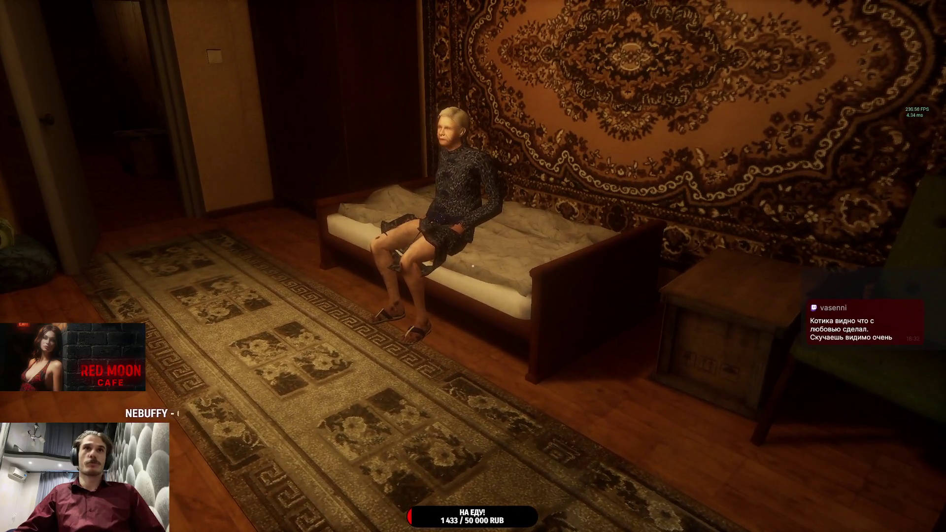
key(w)
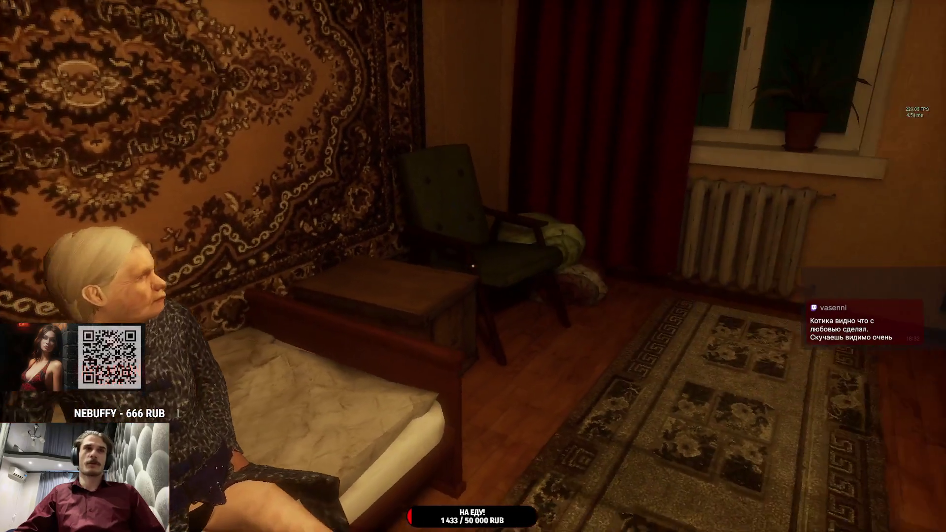
key(s)
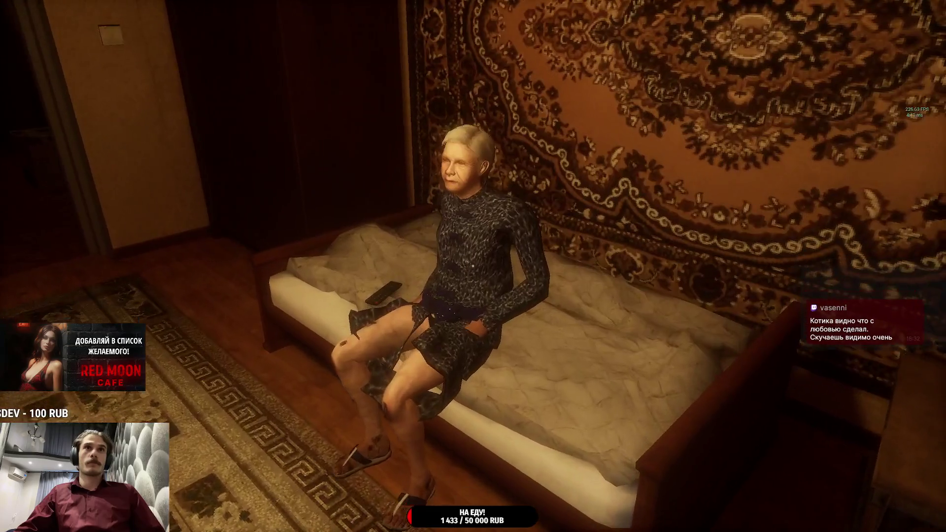
key(w)
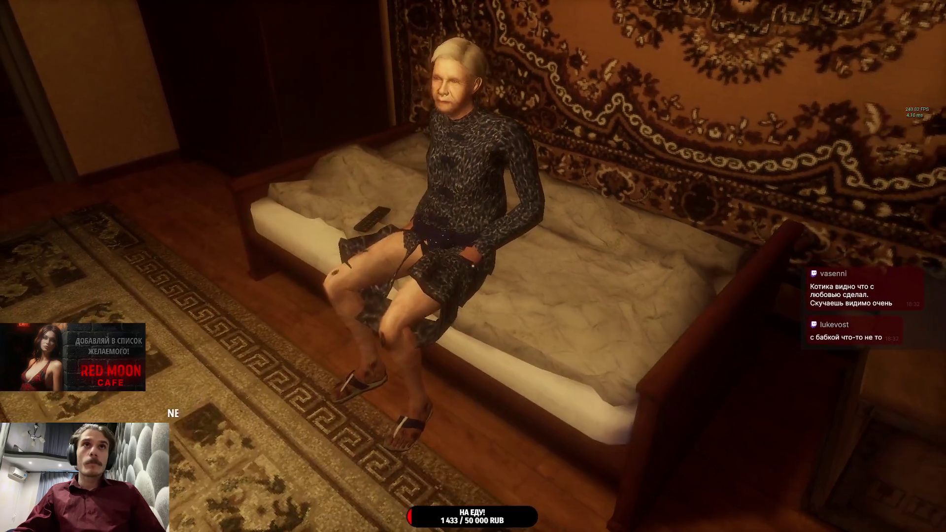
key(s)
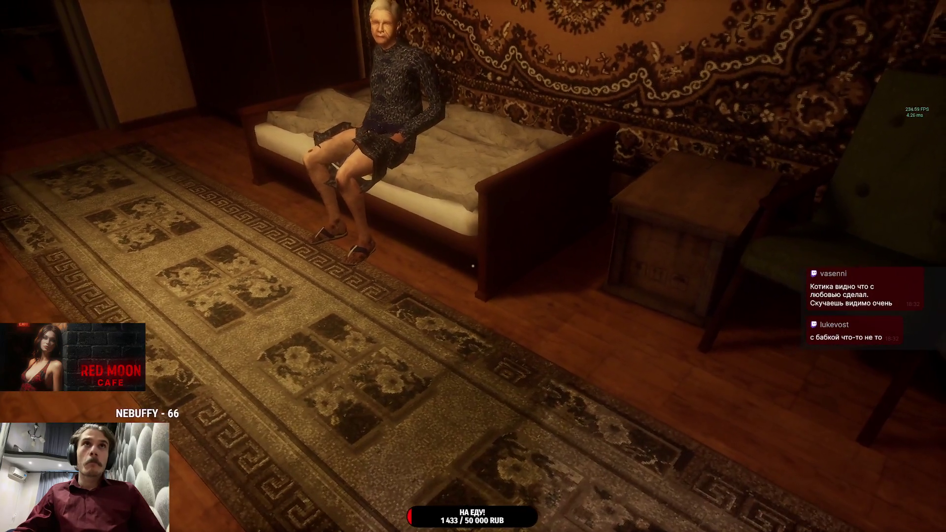
key(w)
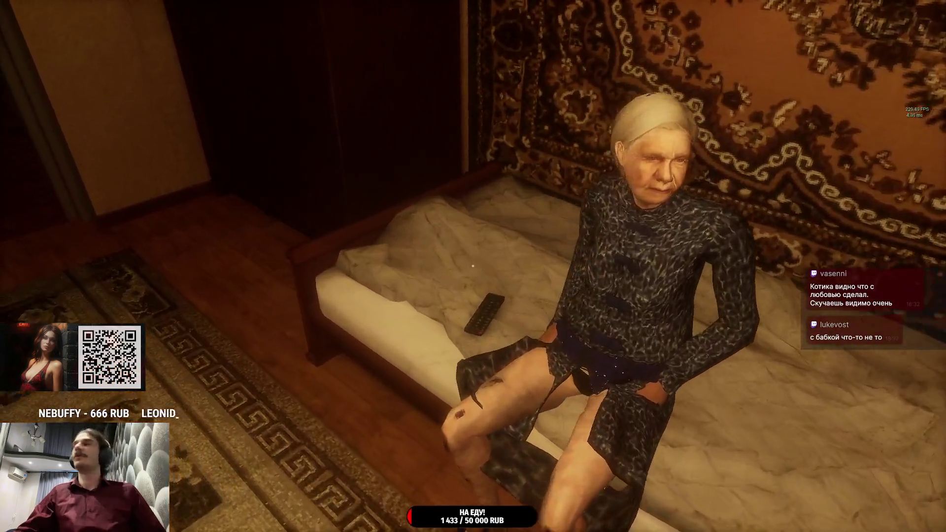
mouse_move(473, 266)
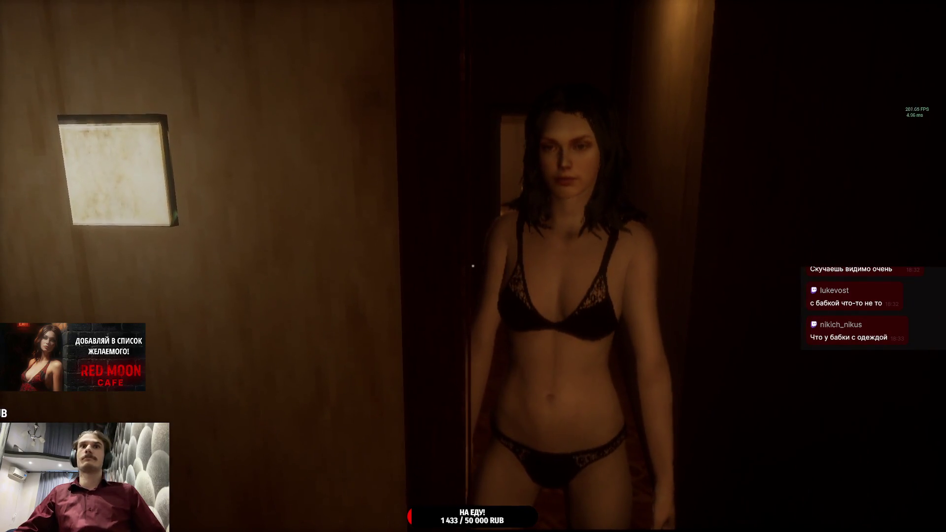
Step: Pause, raise graphics quality two notches from НИЗКИЕ to ВЫСОКИЕ, and resume the game
key(Escape)
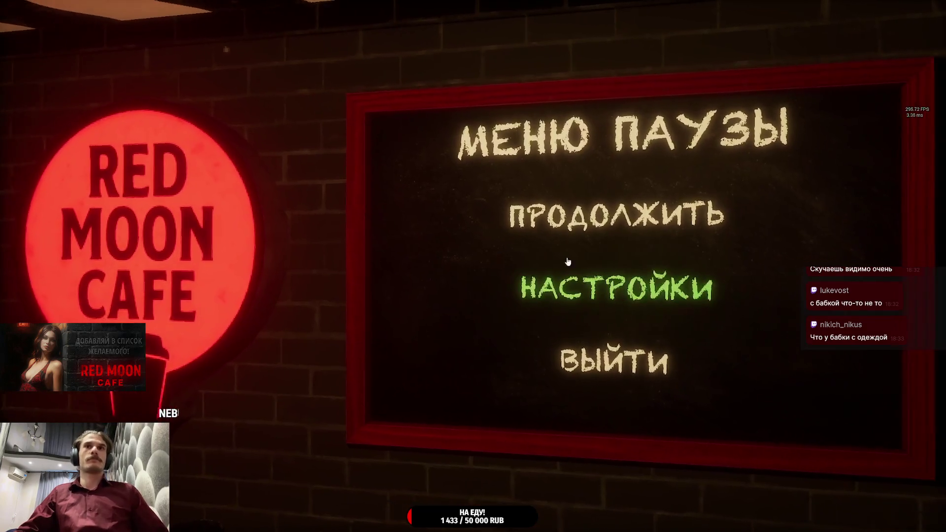
click(623, 281)
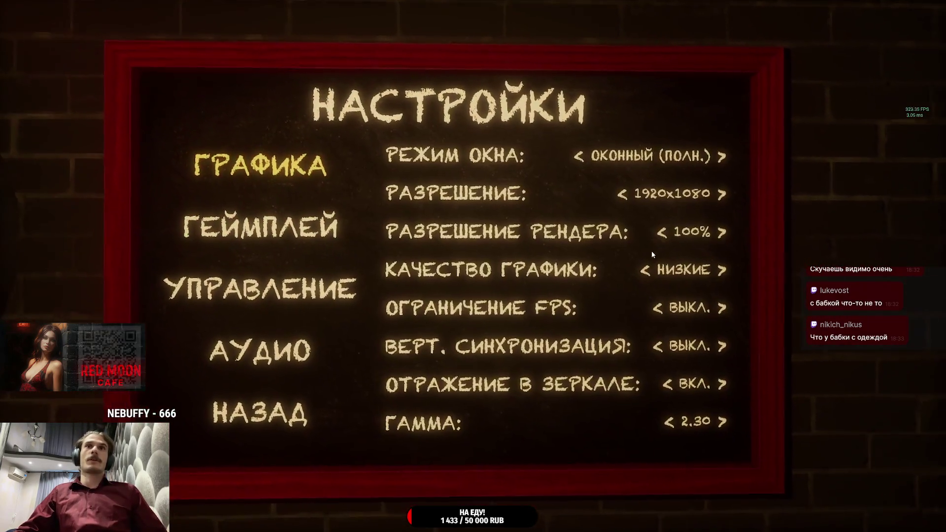
click(712, 267)
click(712, 267)
key(Escape)
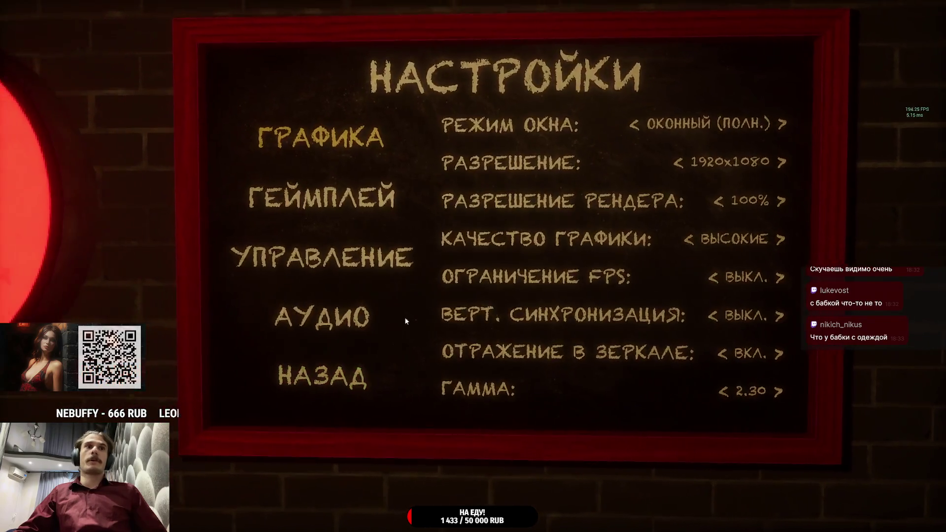
click(547, 229)
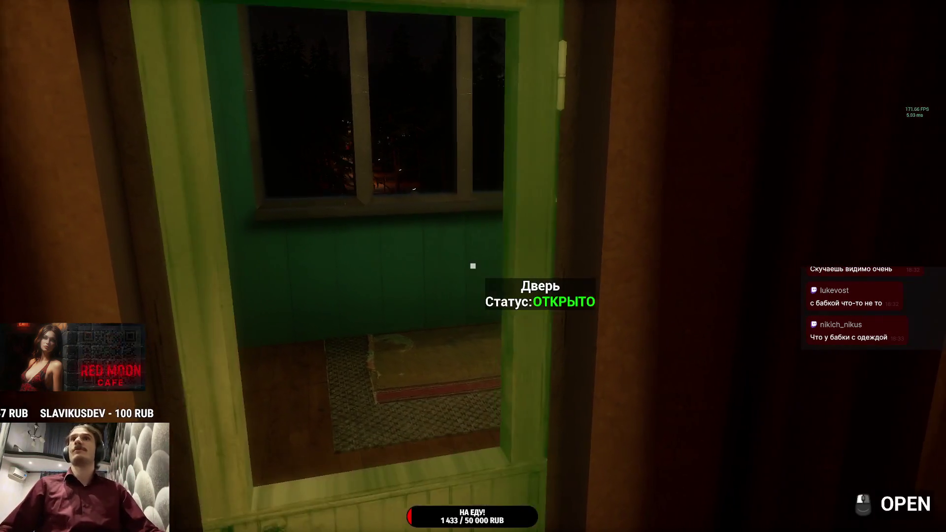
Step: Look around the open balcony doorway, then turn toward the sofa
key(s)
key(s)
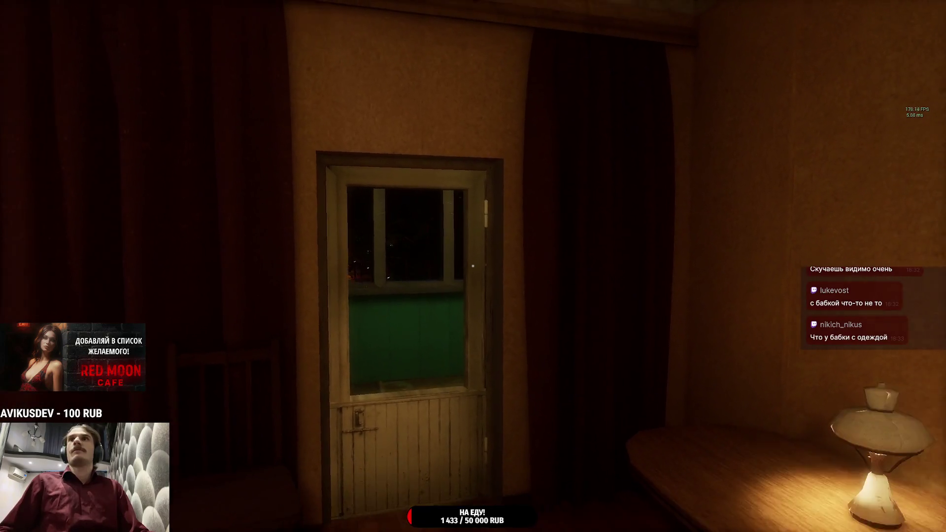
key(w)
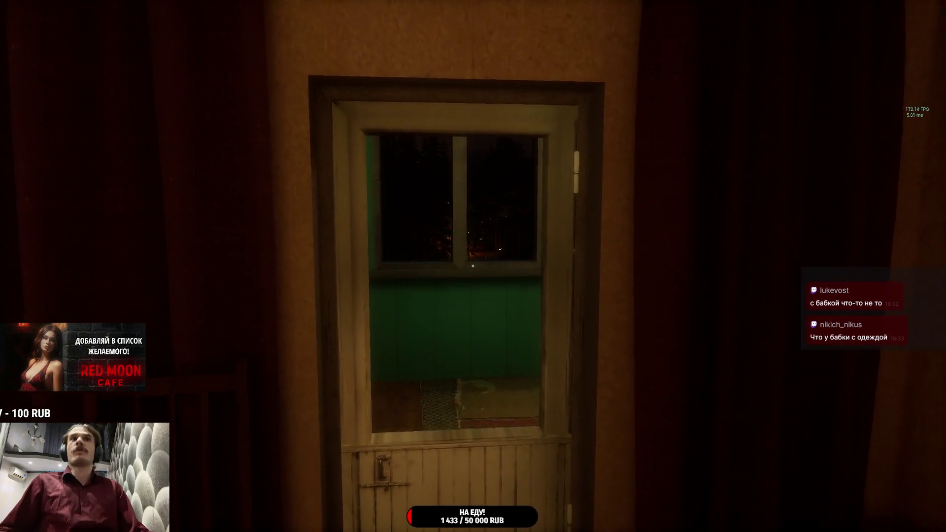
key(w)
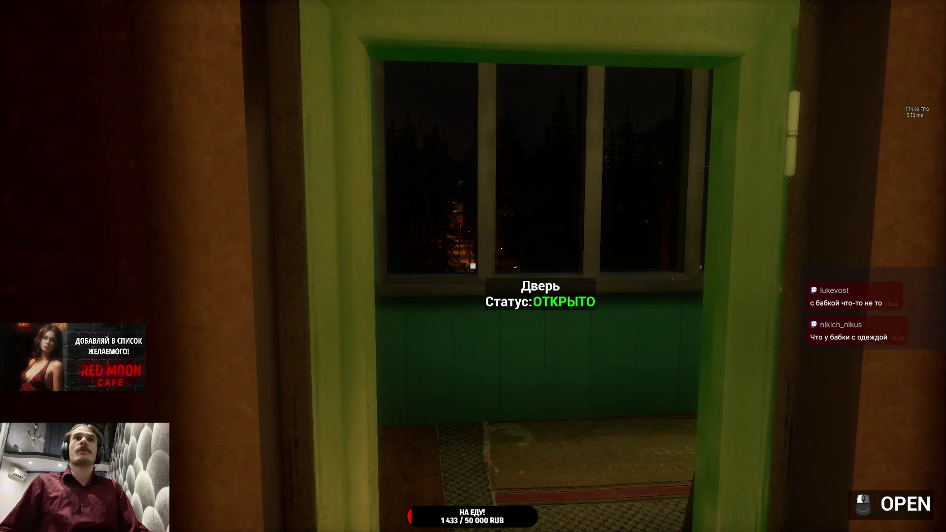
key(s)
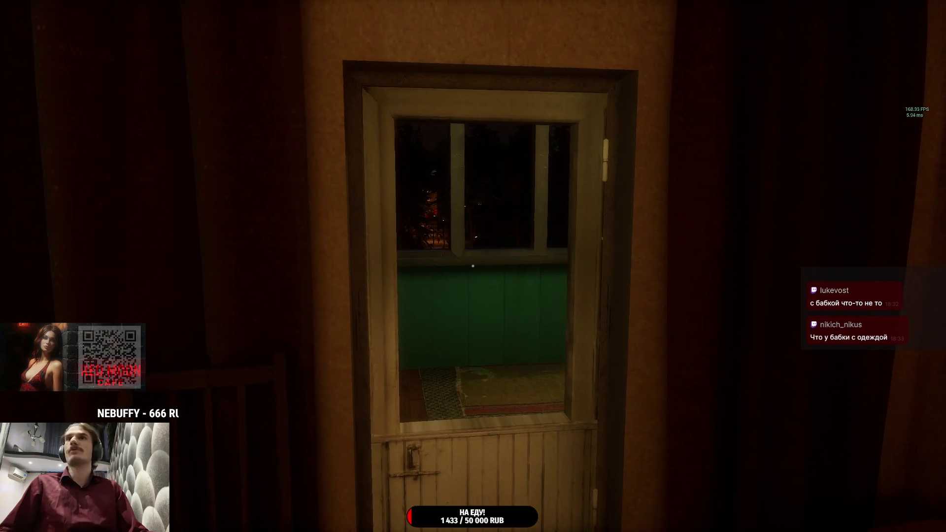
key(w)
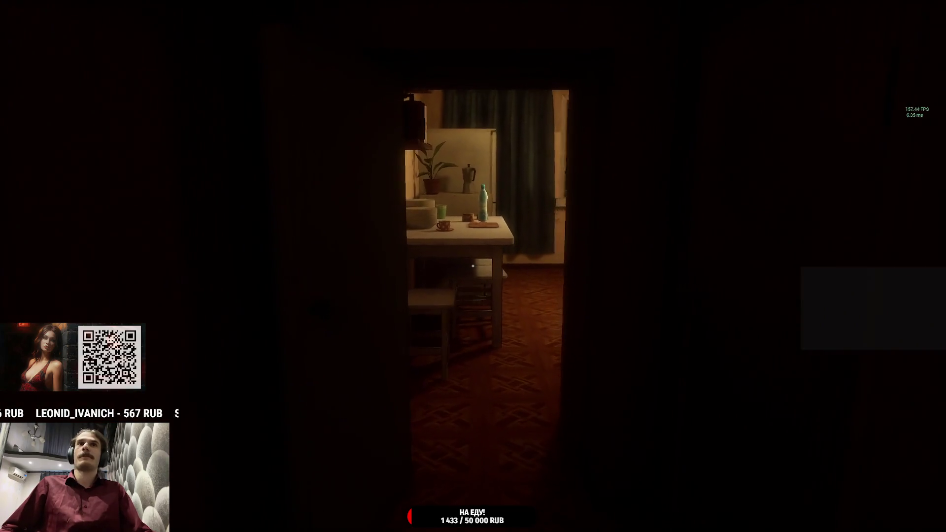
Step: Walk to the kitchen table and pick up the canned meat, water bottle and second can
key(w)
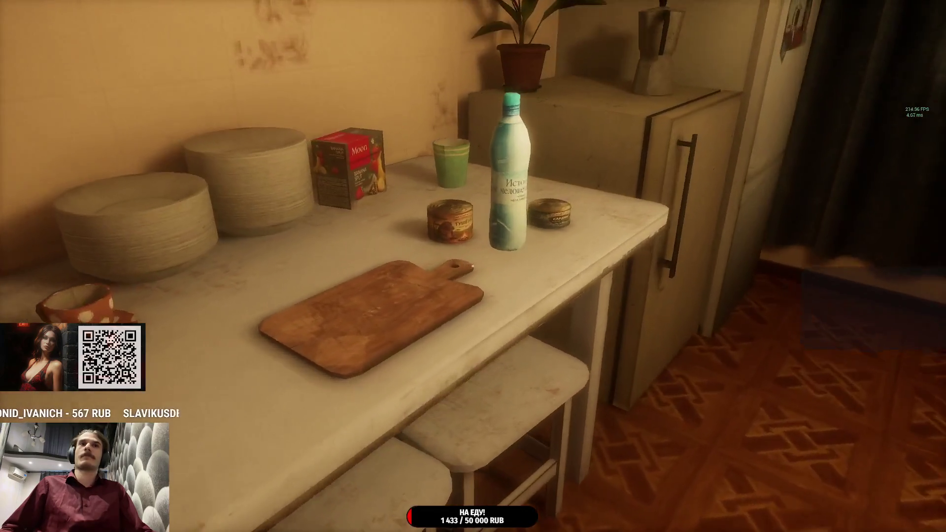
click(472, 266)
click(473, 266)
click(473, 266)
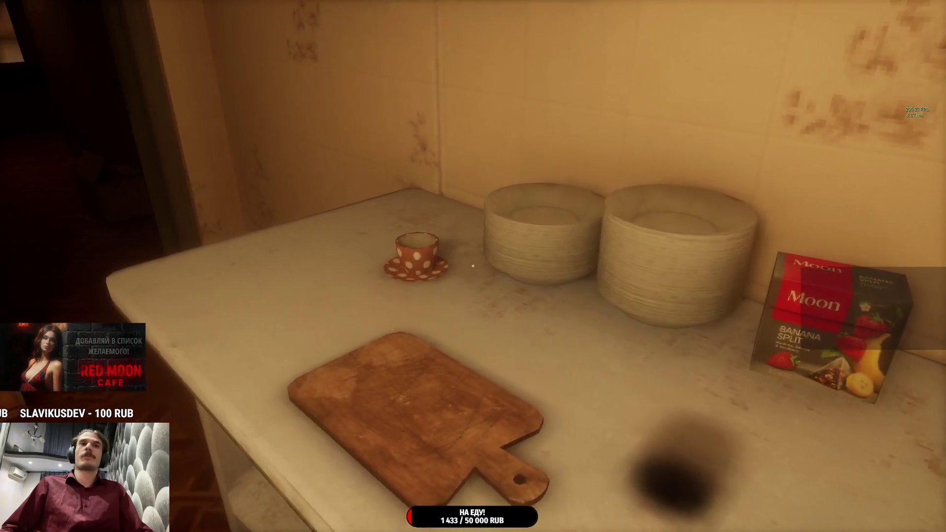
Step: Look out the kitchen window, then go through the green-lit door and on to the next door
key(w)
key(d)
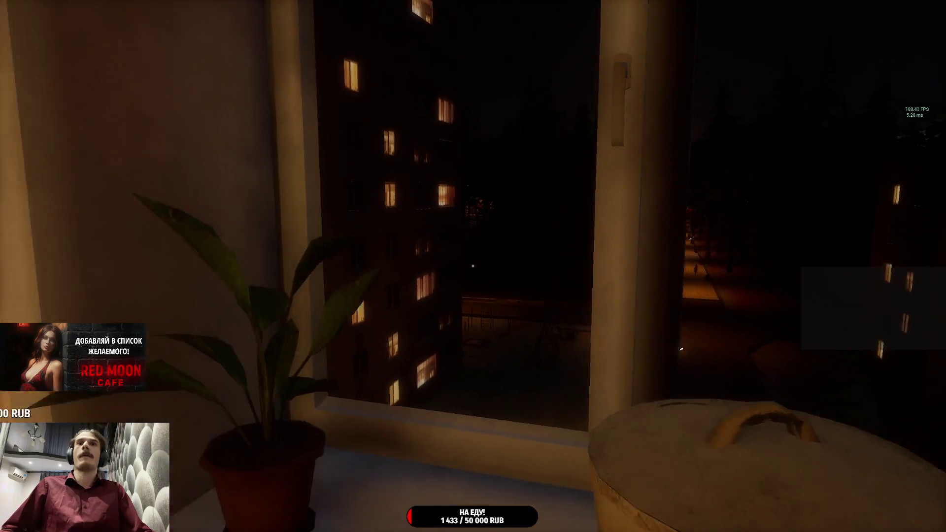
key(w)
key(w)
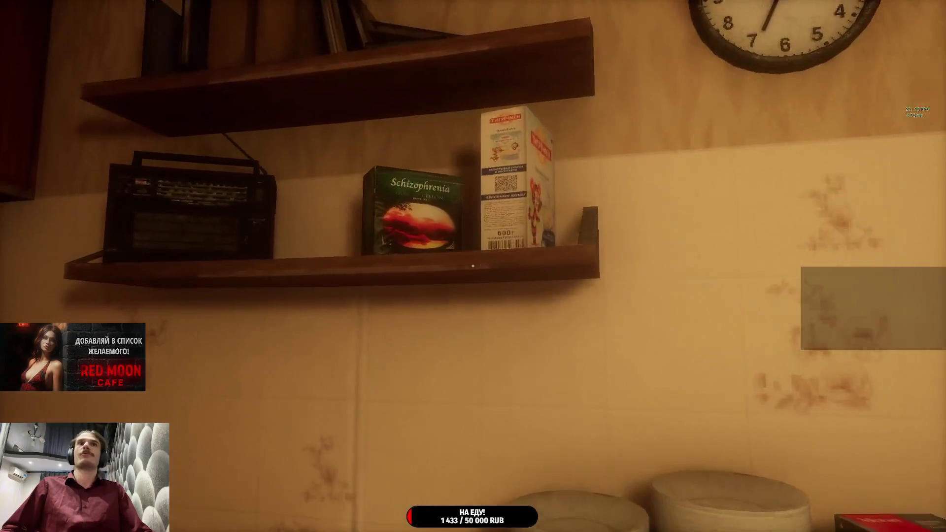
key(s)
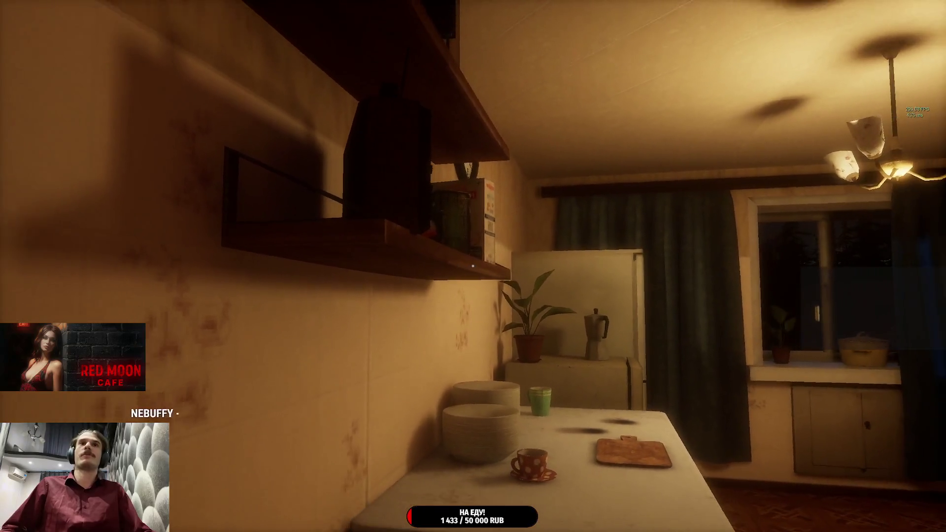
key(w)
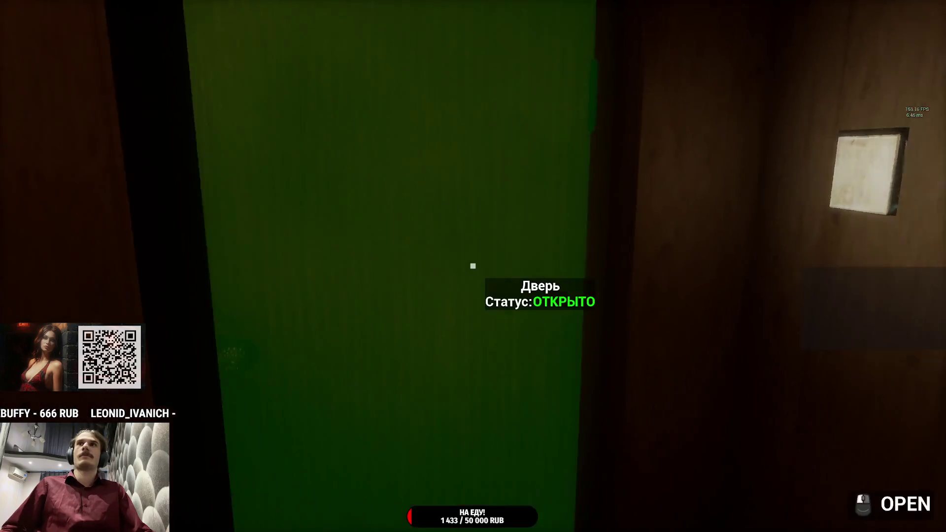
click(473, 266)
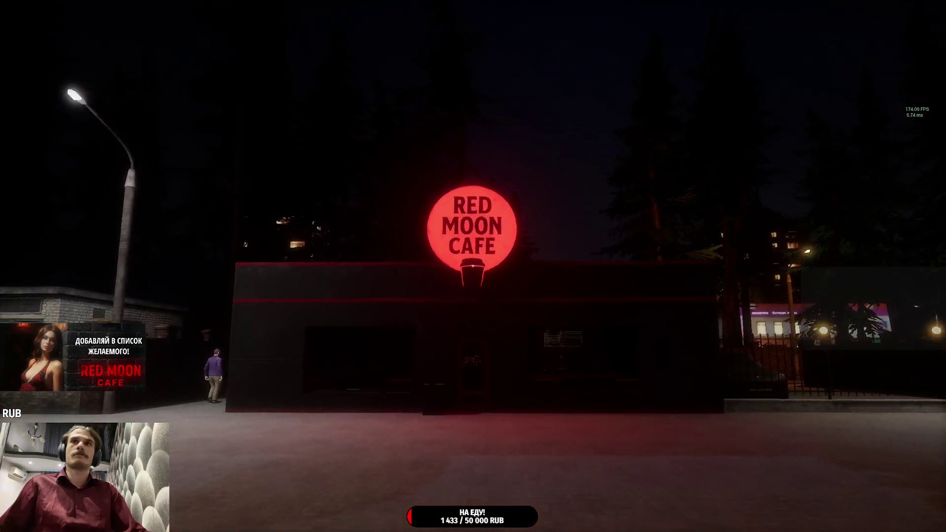
key(w)
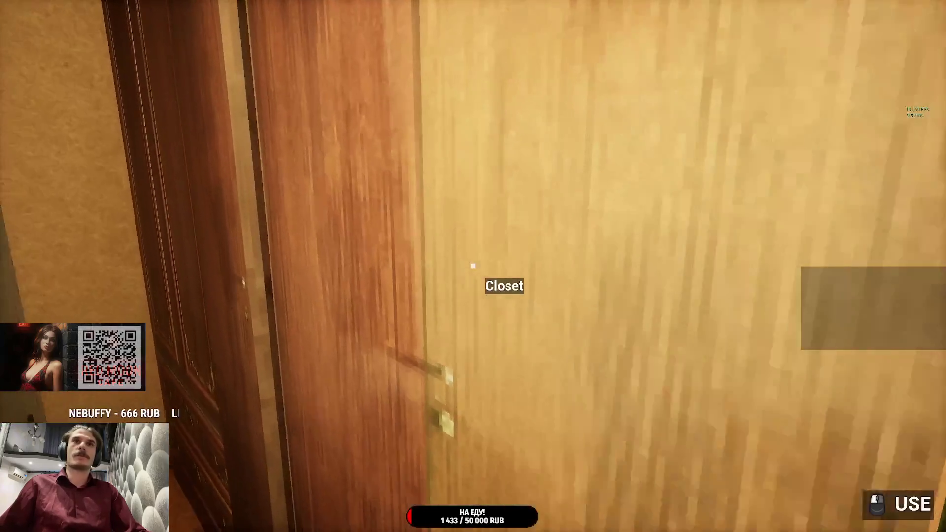
Step: Check the closet, cross the plaza and unlock the cafe's front door with the keys
click(473, 266)
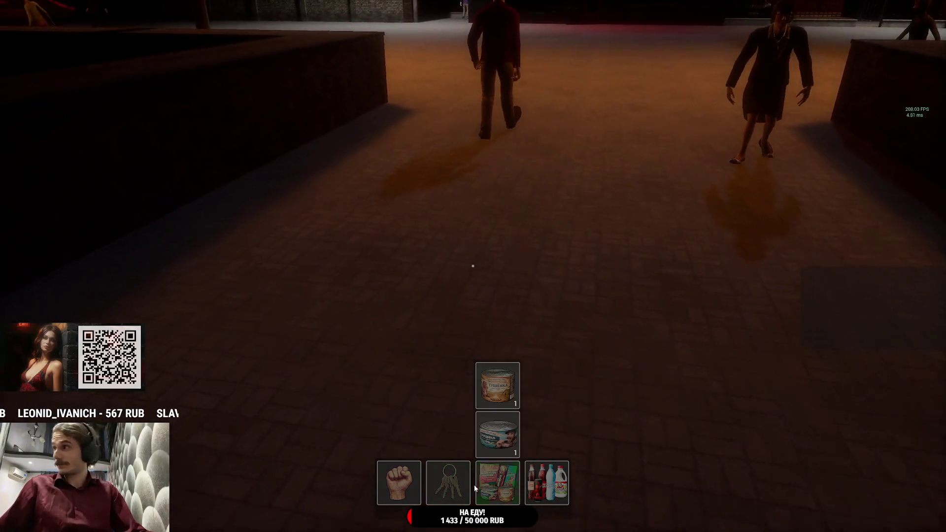
click(474, 484)
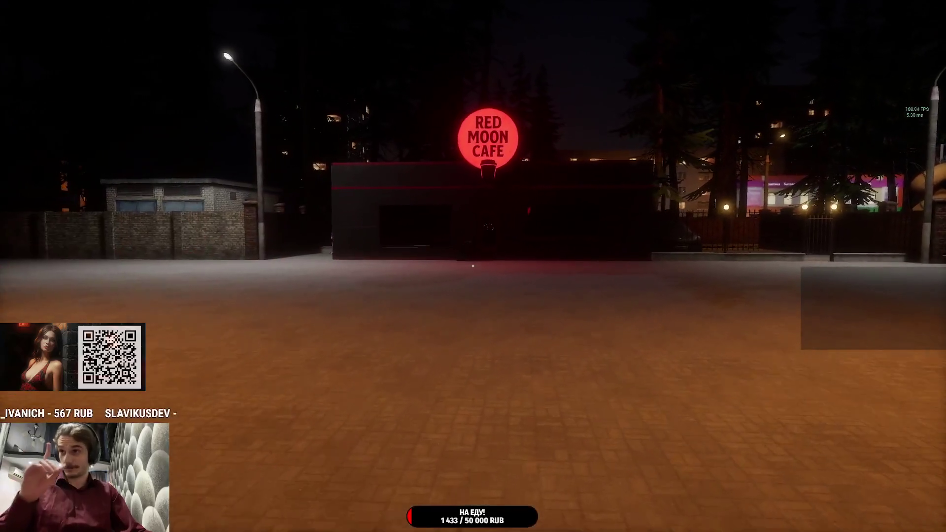
key(w)
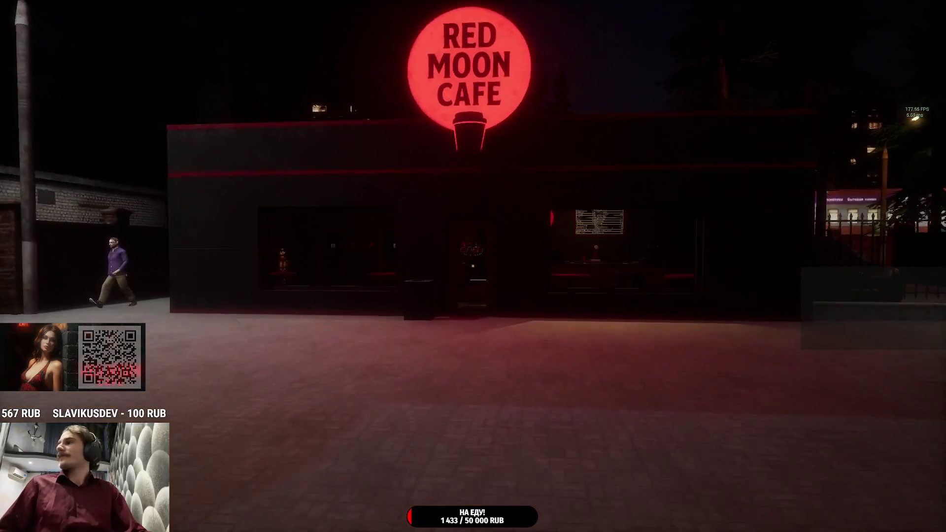
key(w)
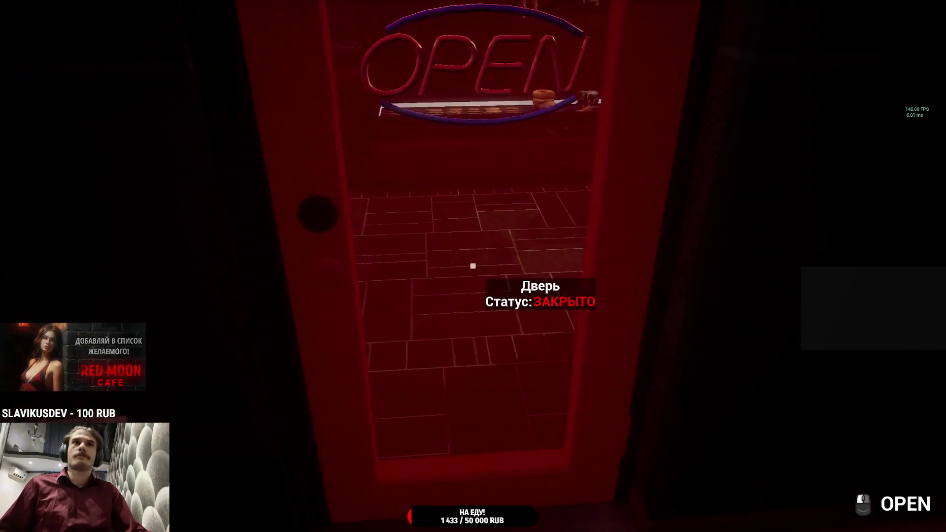
click(456, 404)
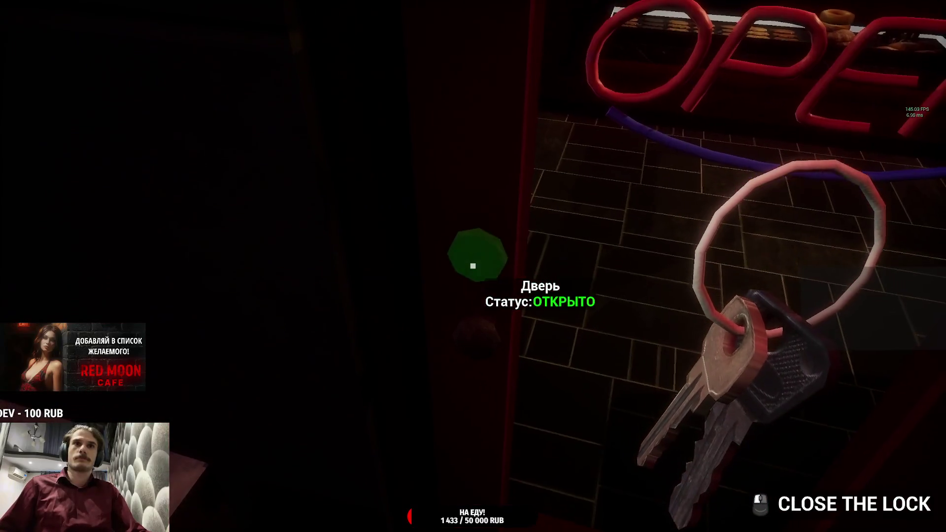
Step: Walk inside to the restroom, look around the sink, and step back into the cafe
key(w)
key(w)
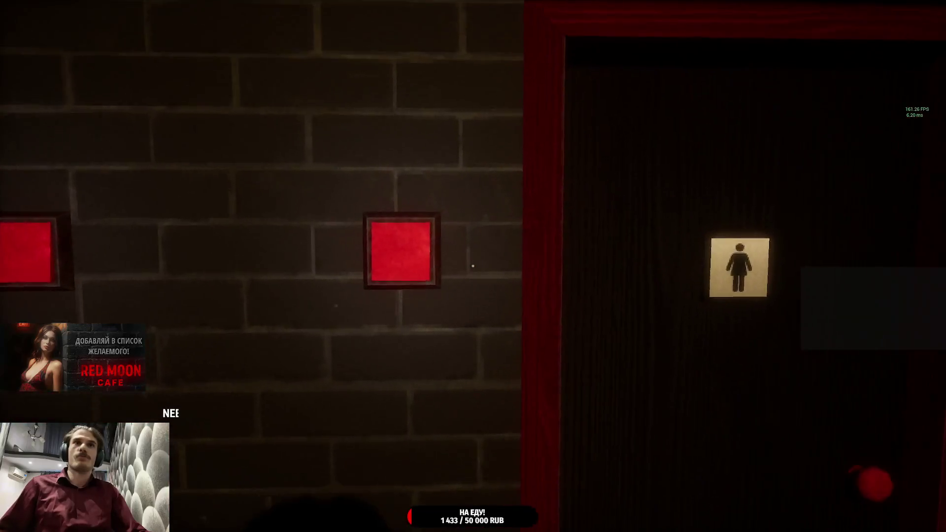
key(w)
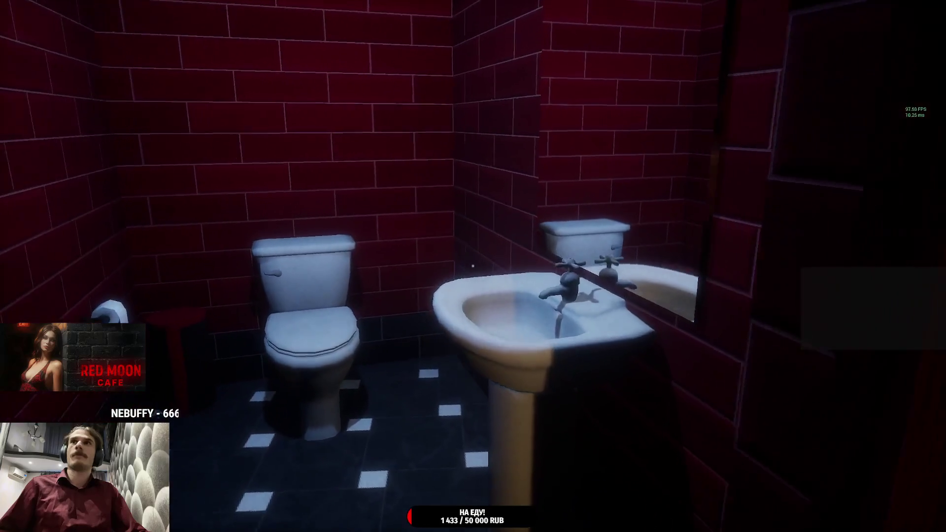
key(w)
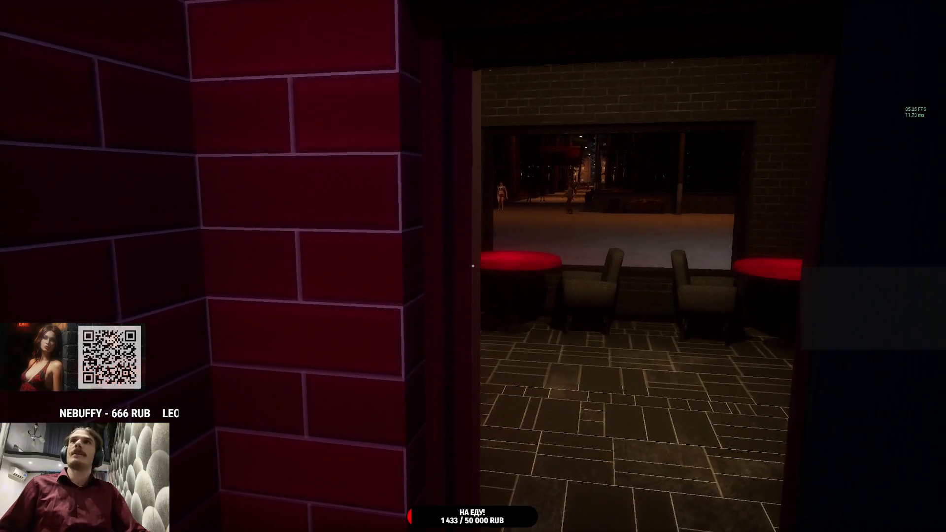
key(w)
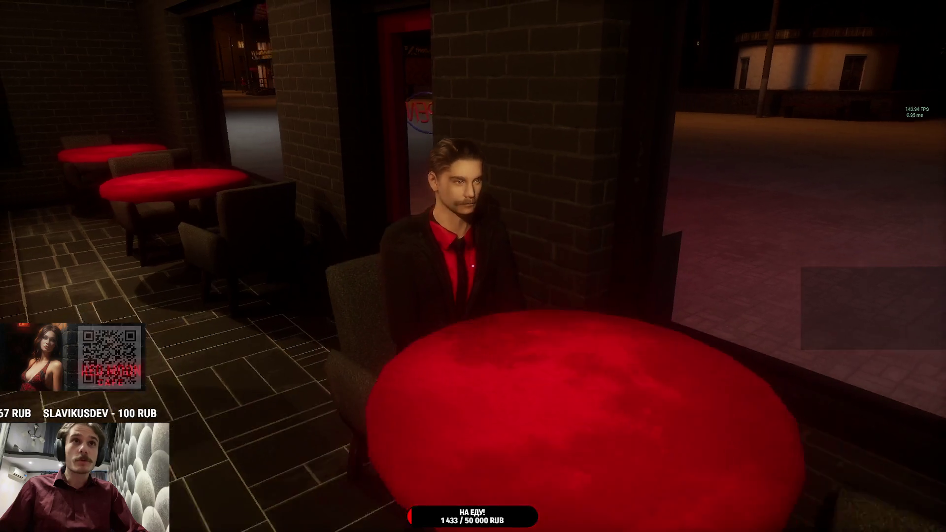
key(s)
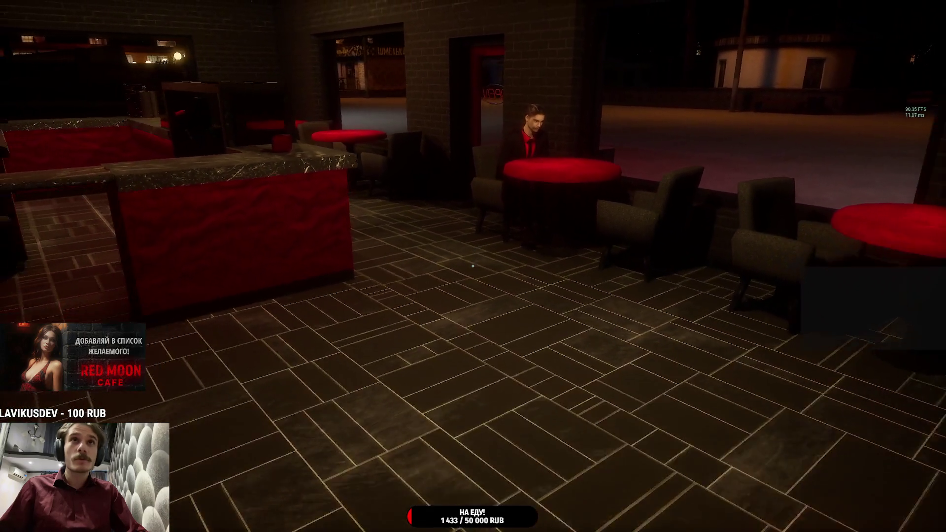
Step: Approach the man's table, sit down across from him with F, and pause
key(w)
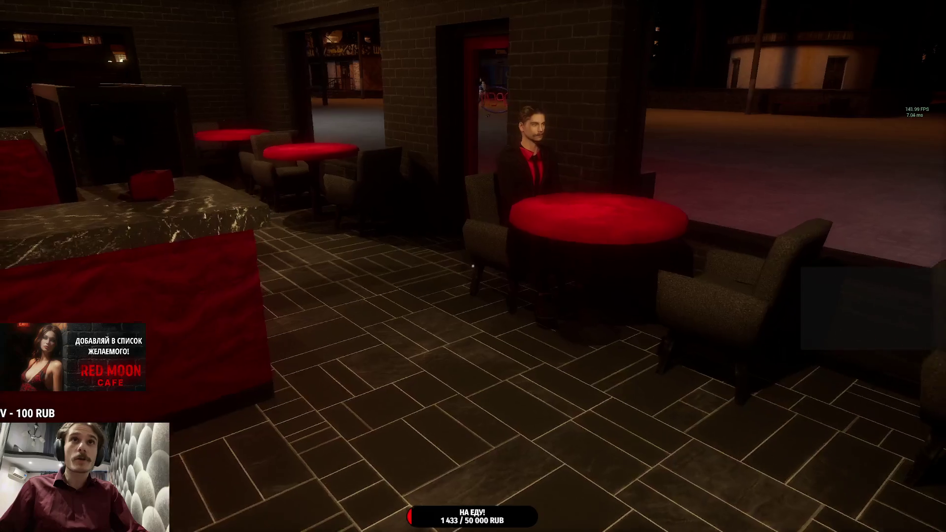
key(w)
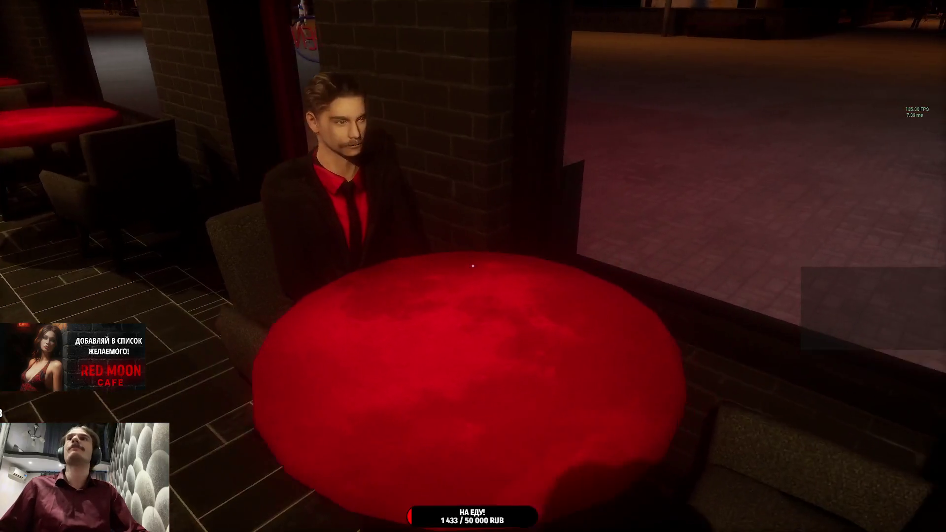
key(f)
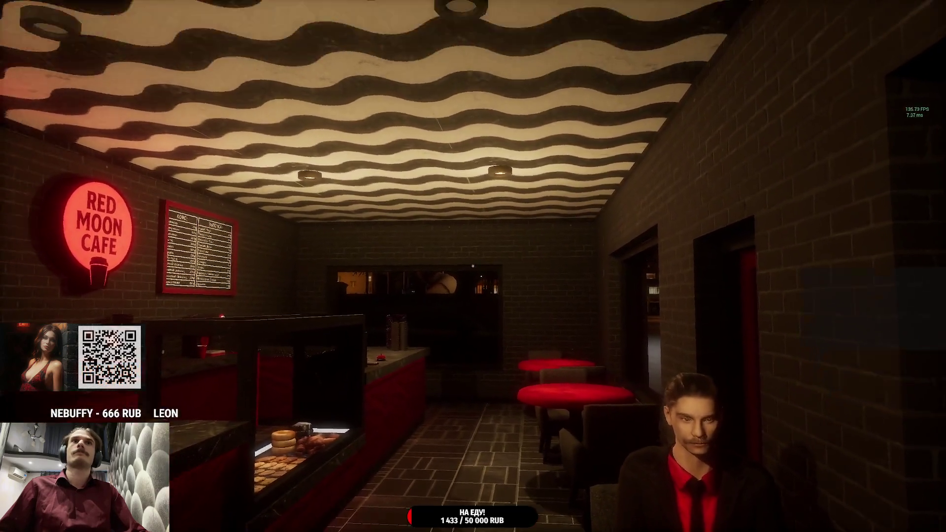
key(Escape)
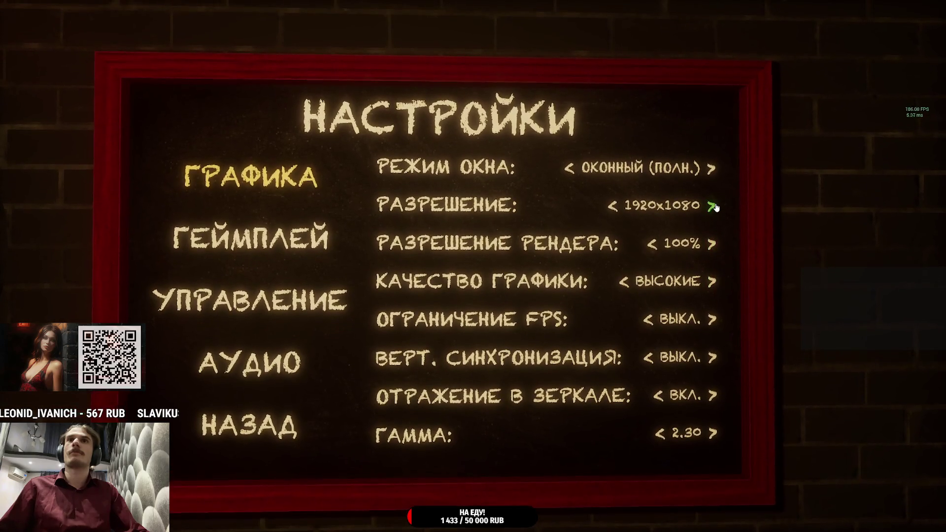
Step: Set the resolution to 1920x1080, apply it, and resume play
click(720, 207)
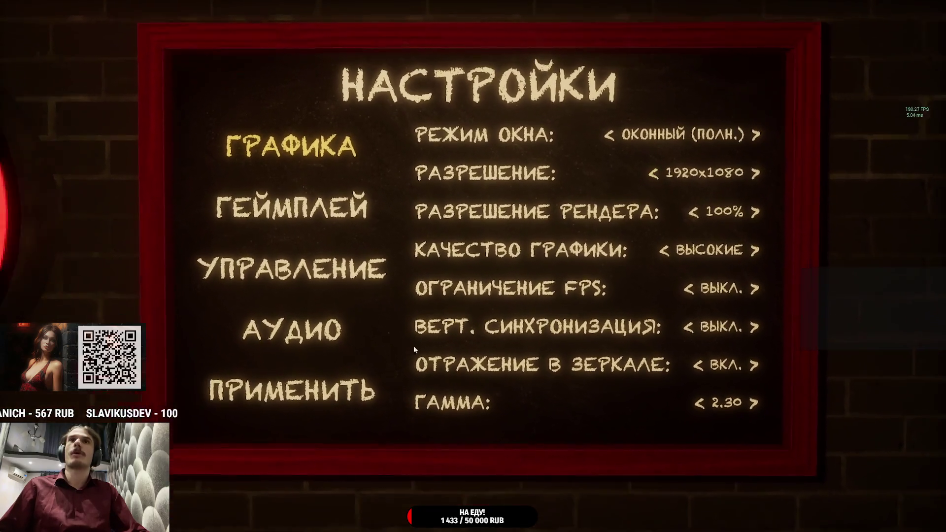
click(313, 381)
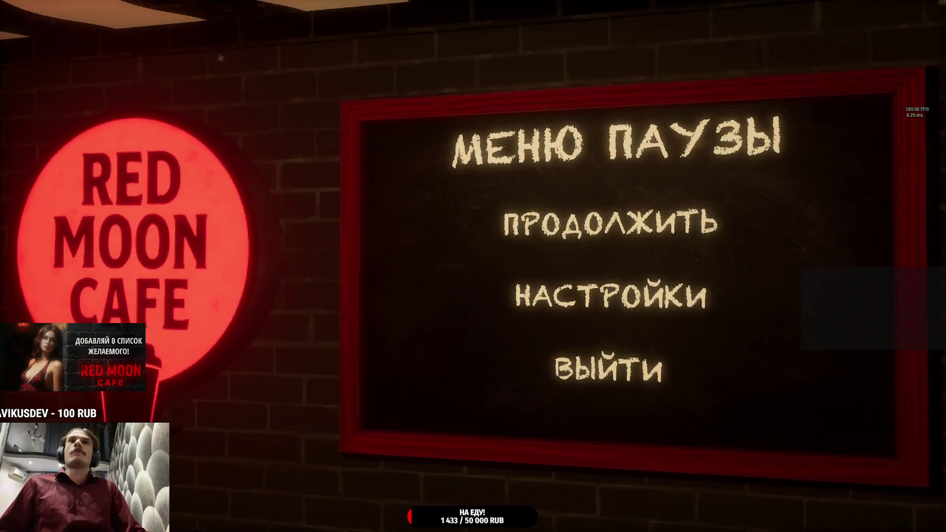
key(Escape)
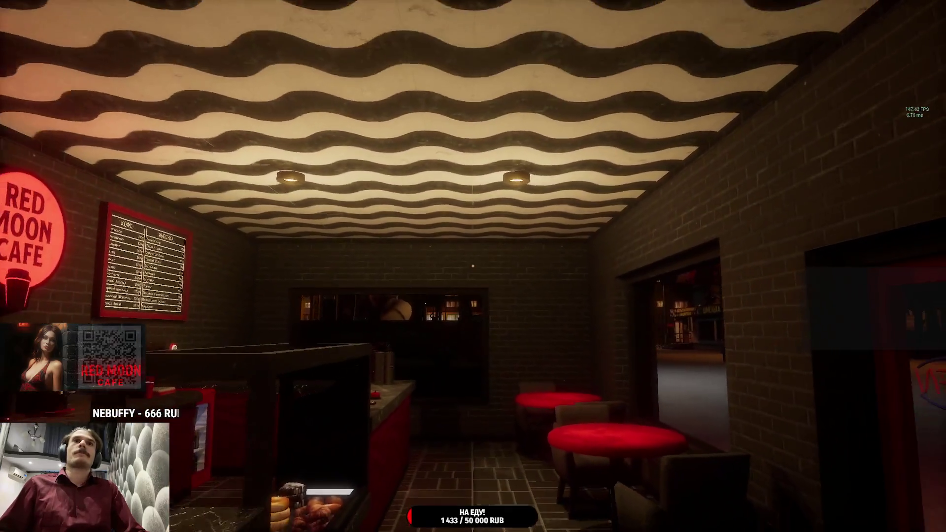
Step: Walk around the cafe, pause and resume again, then head toward the red tables
key(s)
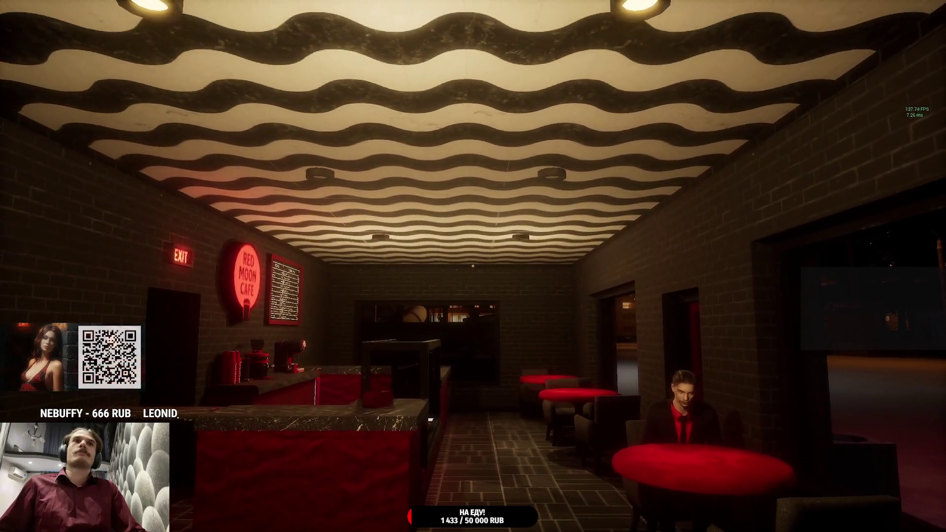
key(w)
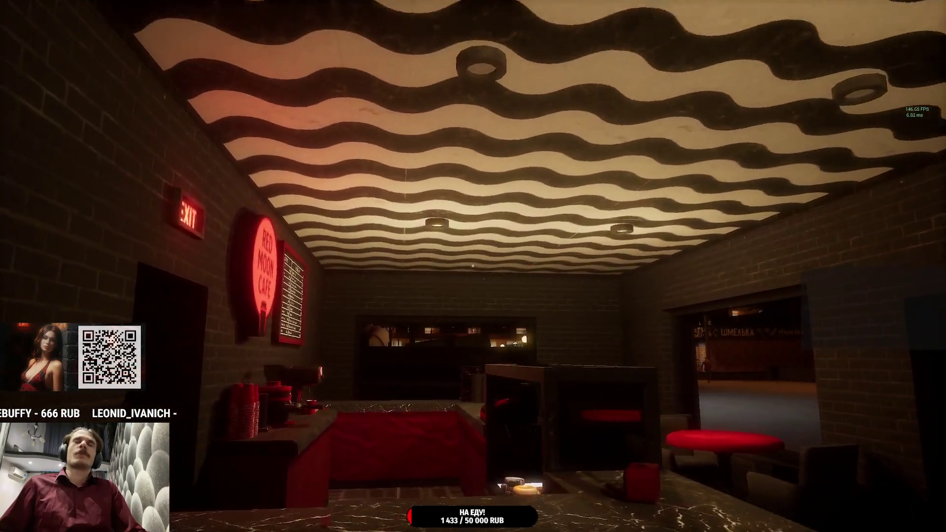
key(Escape)
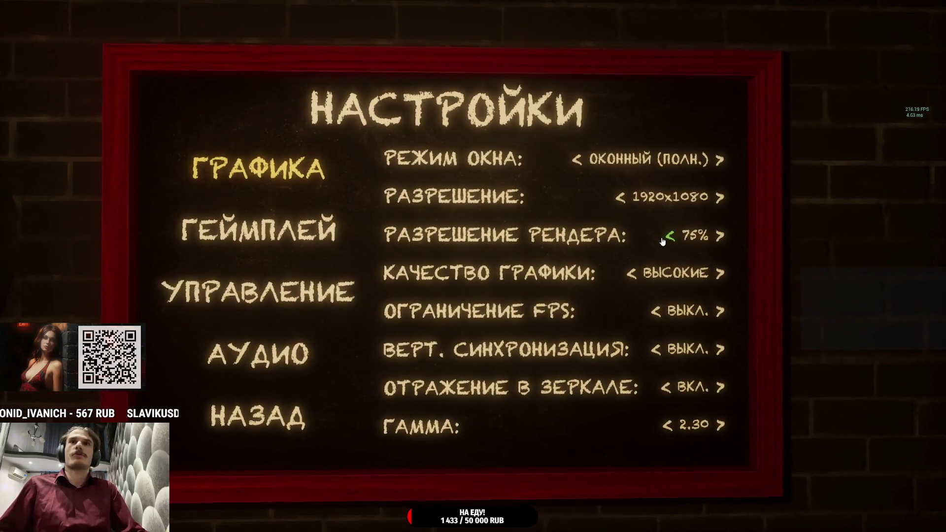
key(Escape)
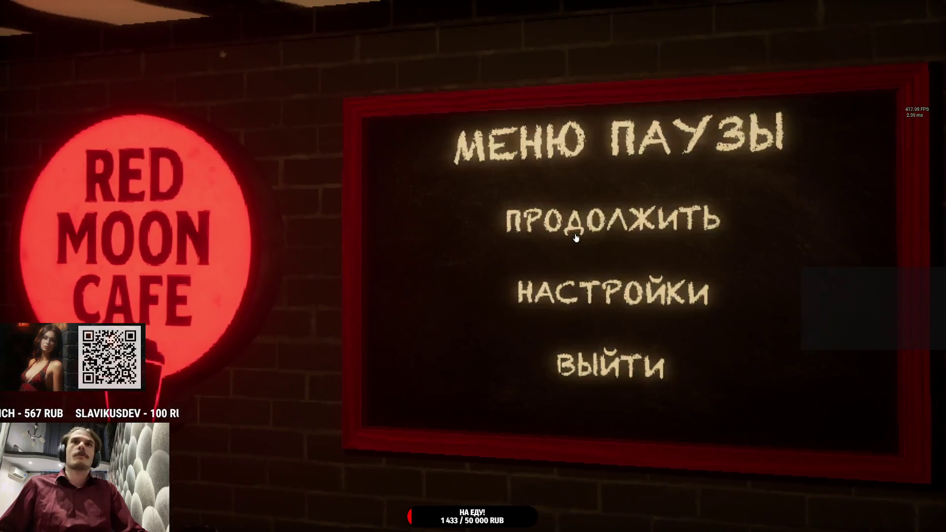
click(575, 238)
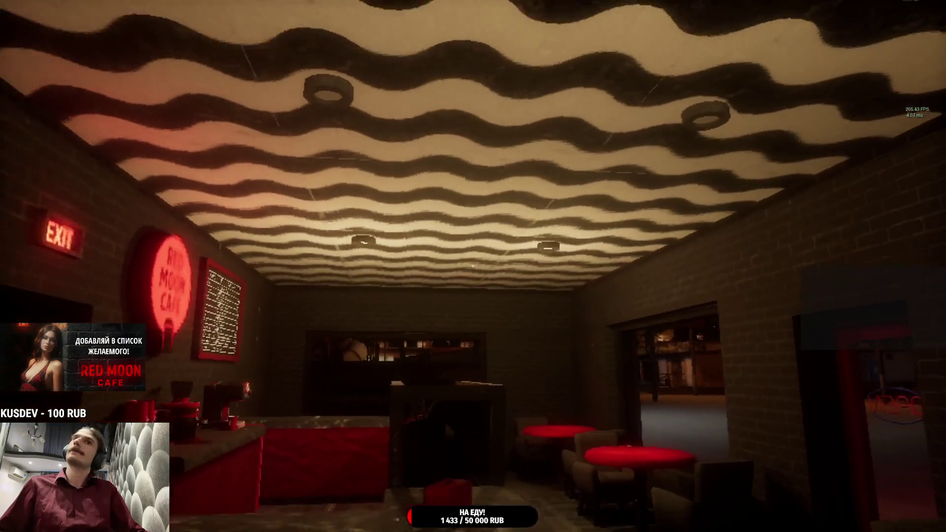
key(w)
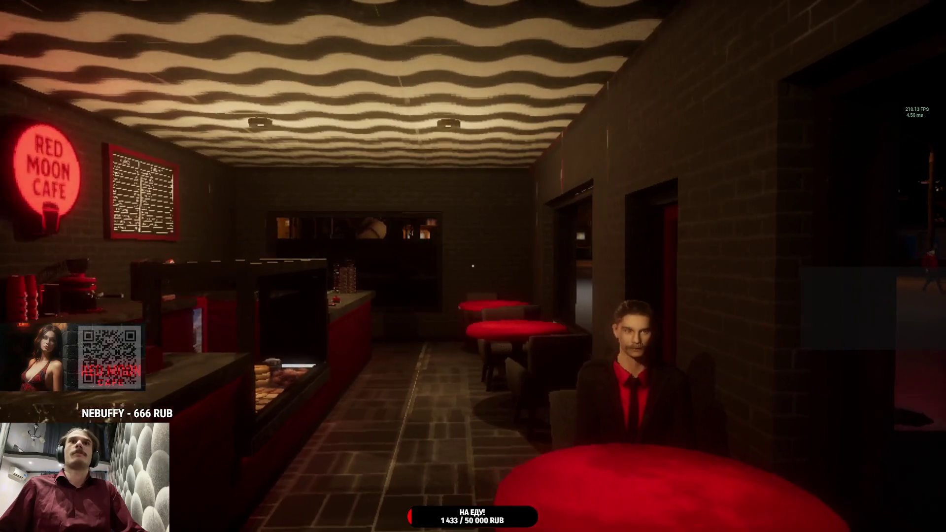
Step: Move toward the counter, then raise the render resolution one notch in settings and resume
key(a)
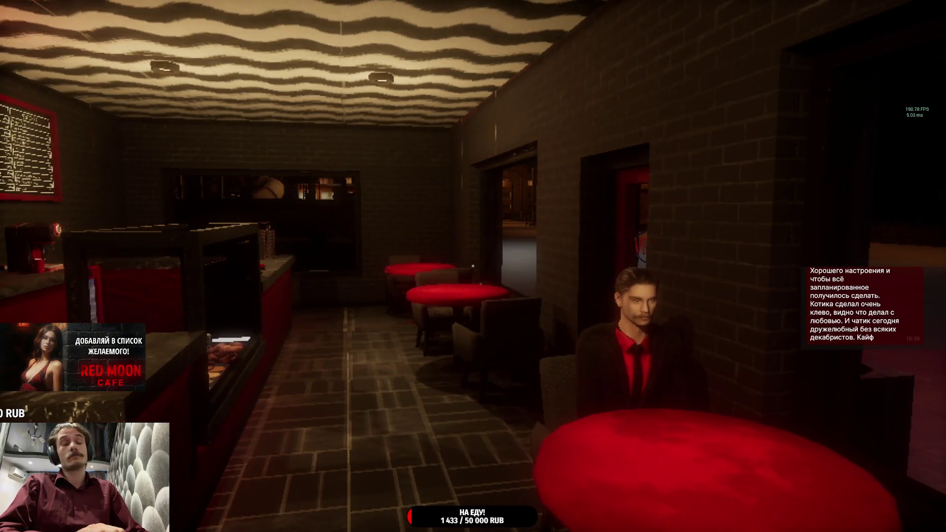
key(Escape)
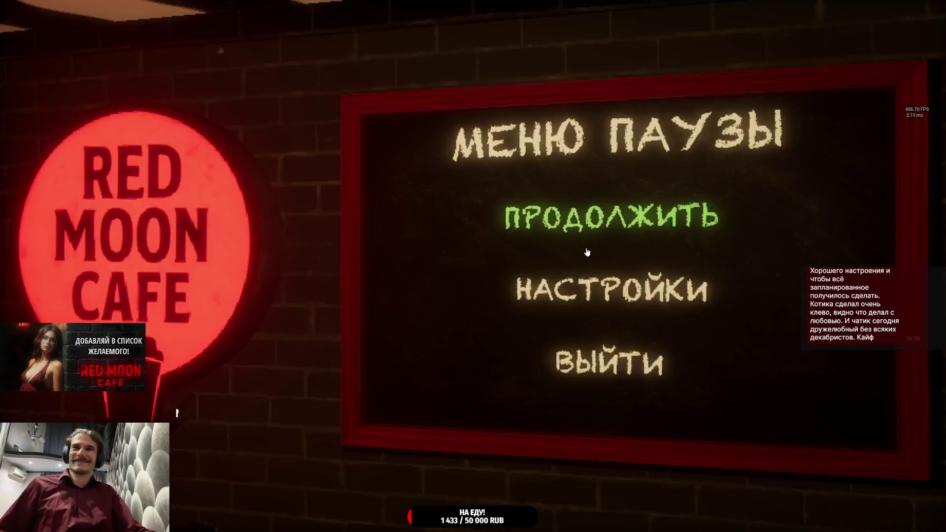
click(610, 290)
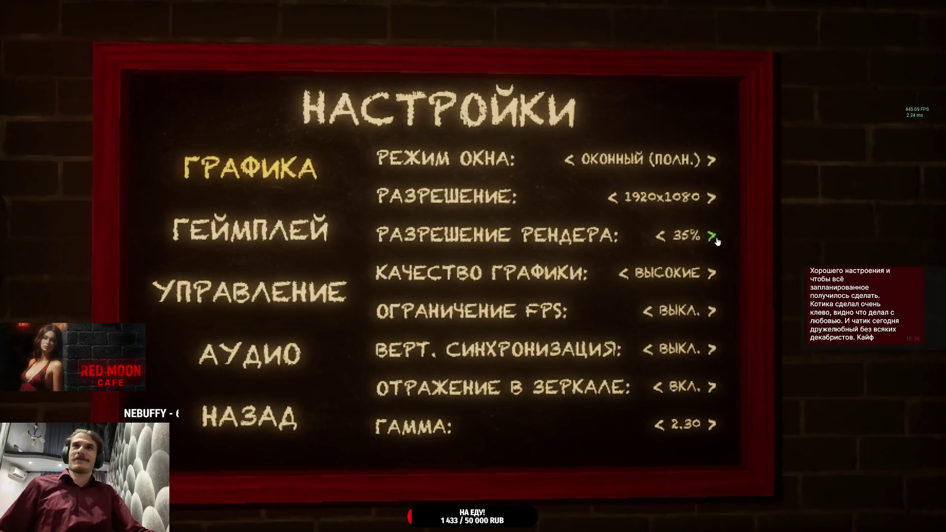
click(711, 237)
click(249, 417)
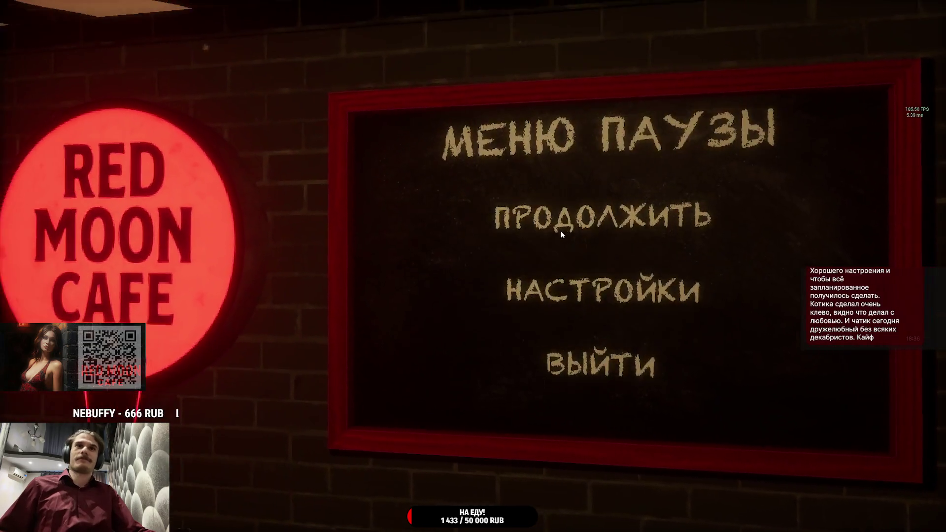
click(560, 230)
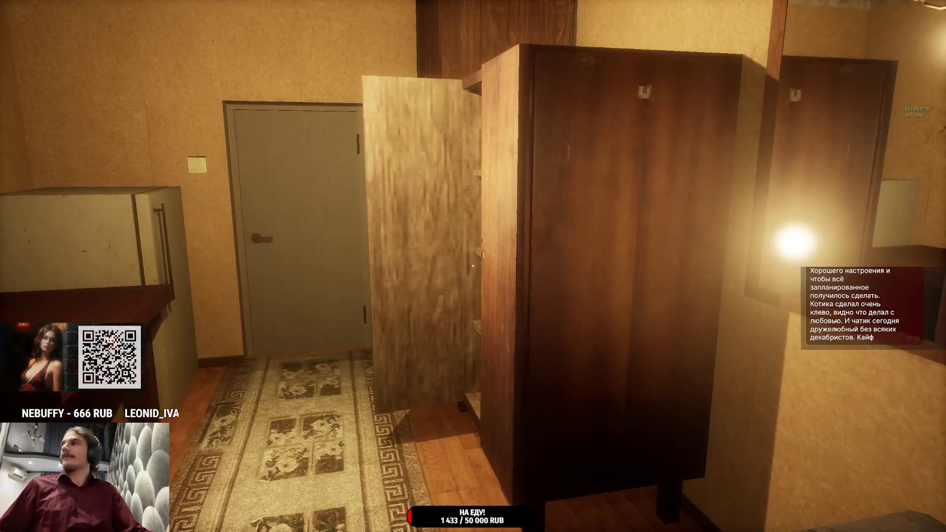
Step: Walk through the grey door to the sofa and pet the sleeping cat
key(w)
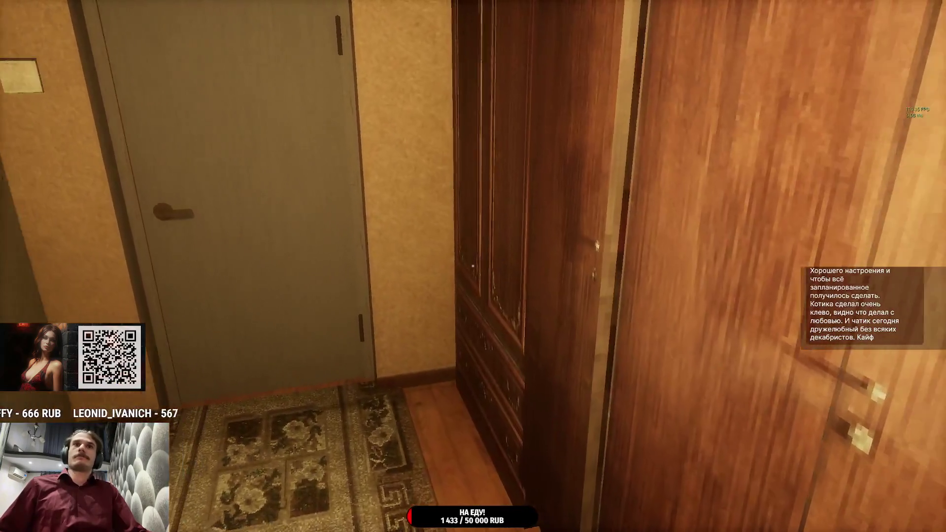
key(w)
key(e)
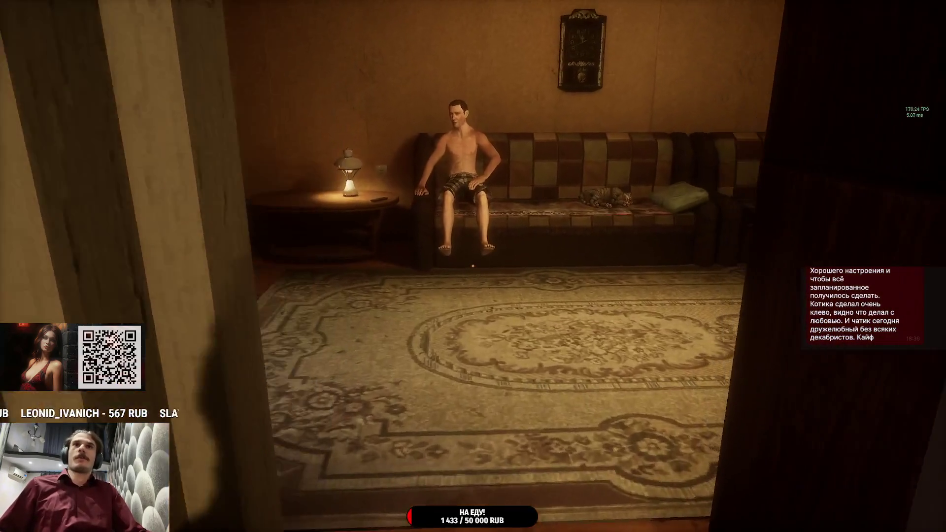
key(w)
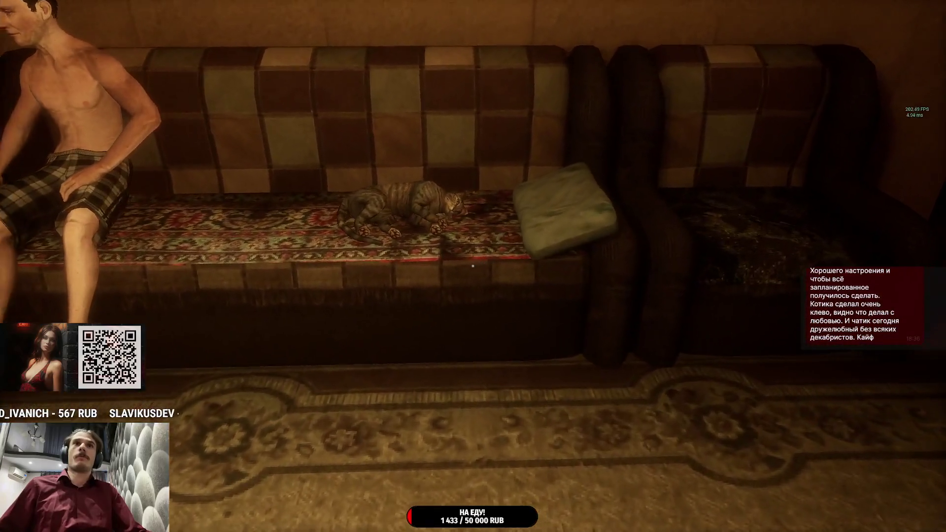
key(w)
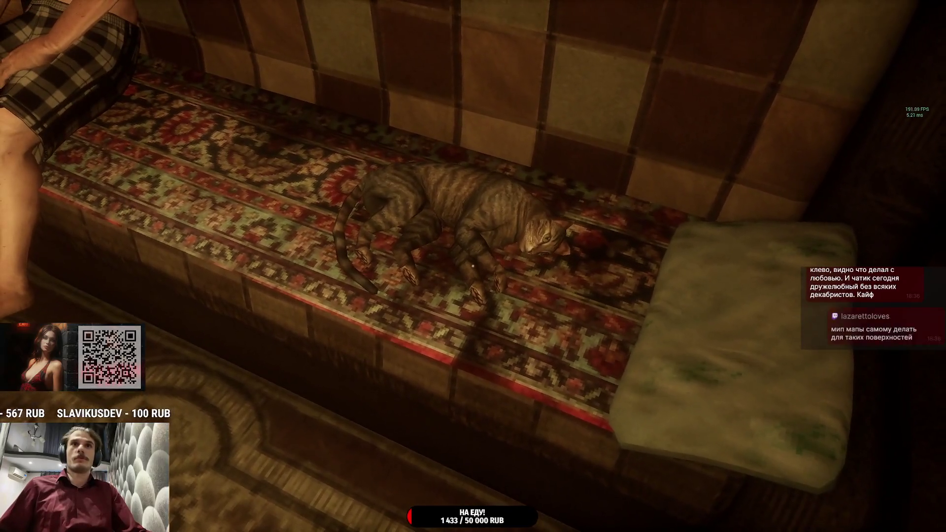
key(e)
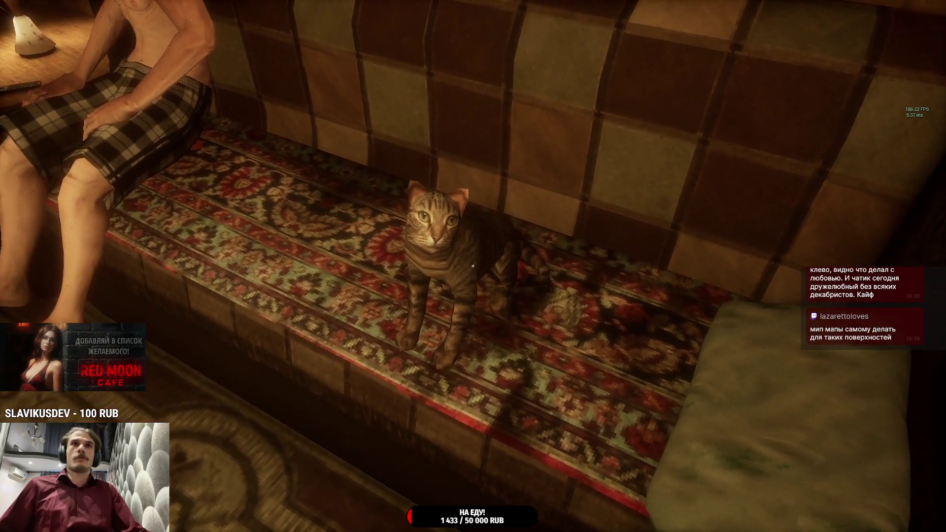
key(s)
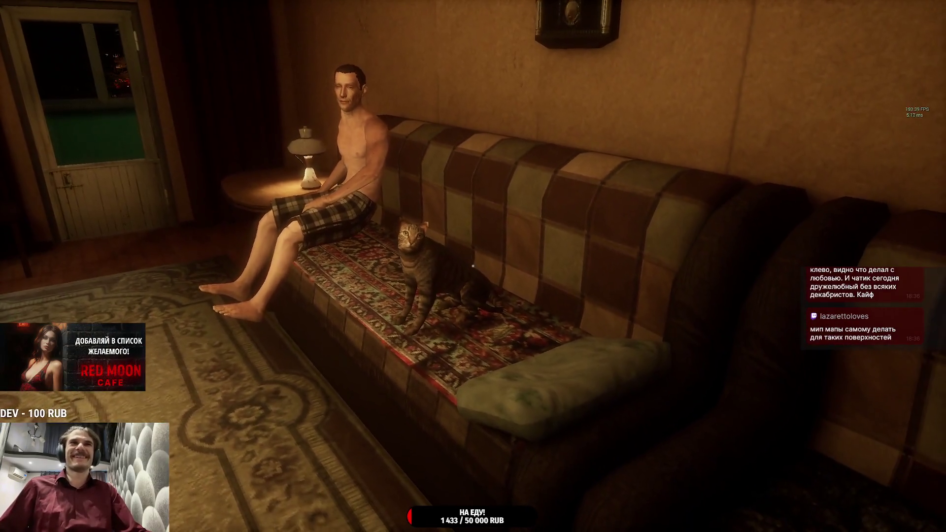
Step: Go to the lit toilet room, use the toilet, sit down, and leave through the door
mouse_move(473, 266)
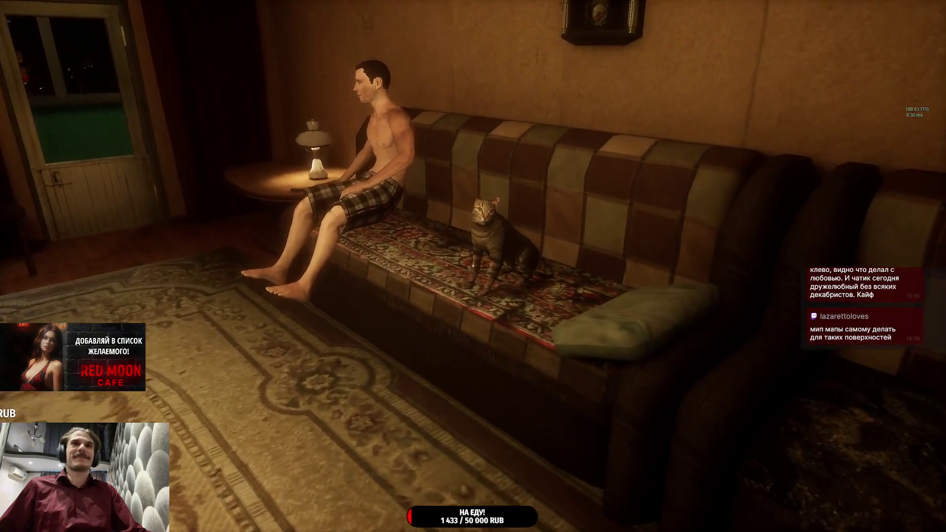
key(w)
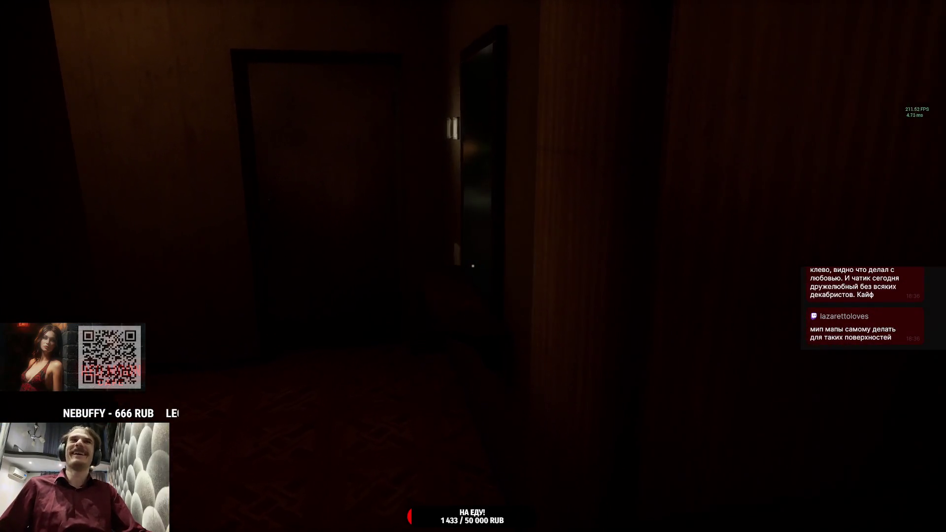
key(w)
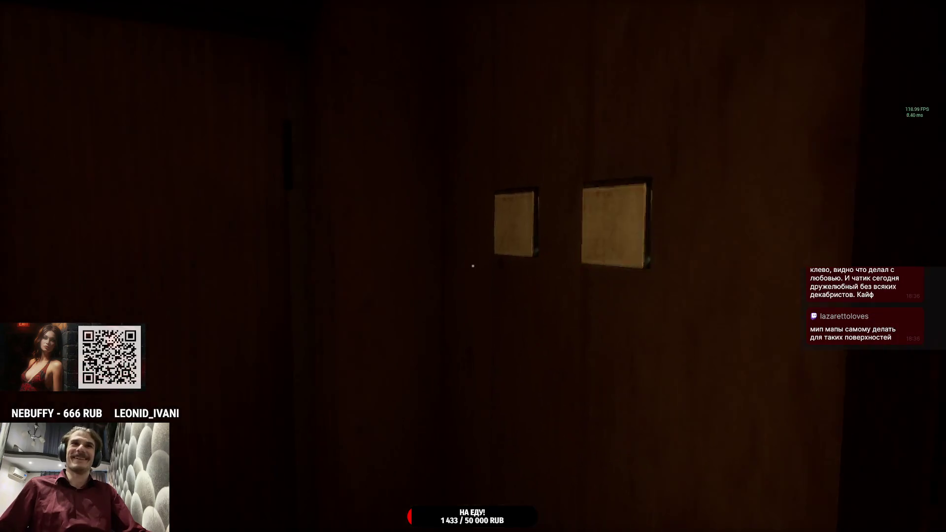
key(w)
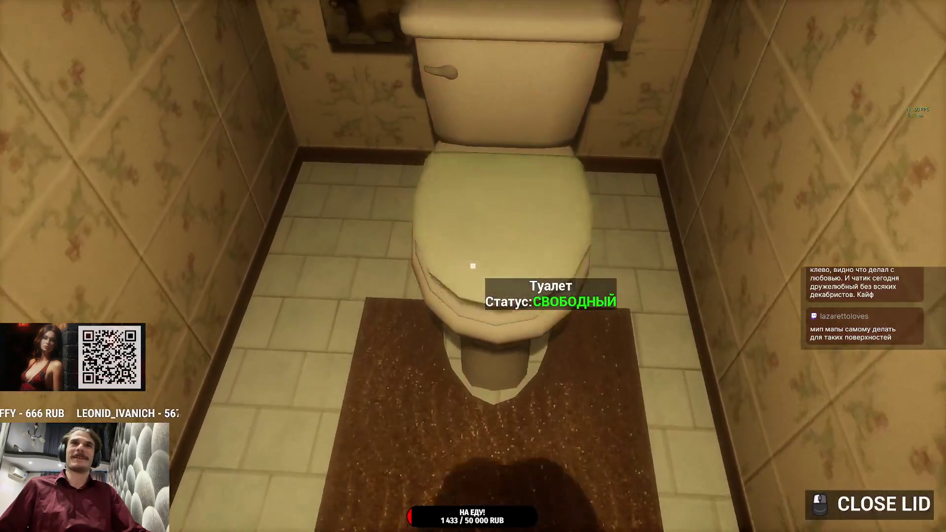
click(473, 266)
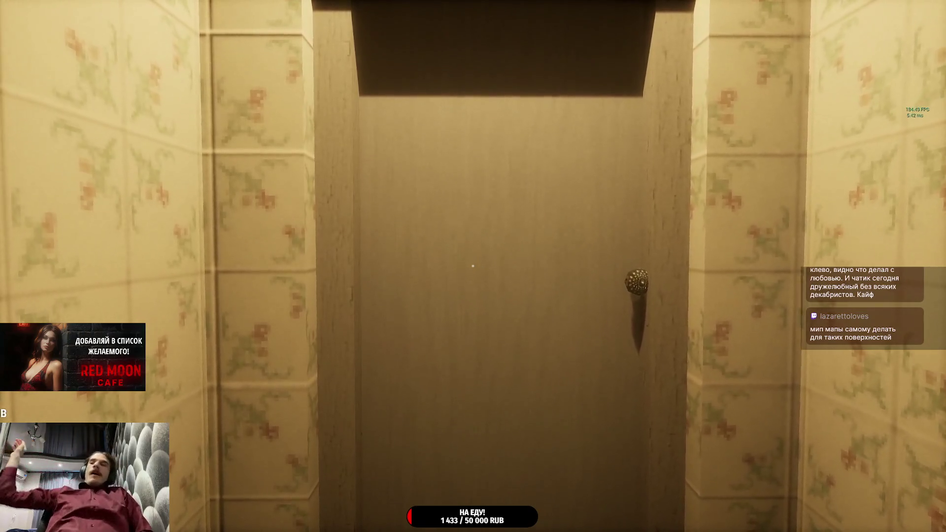
click(473, 266)
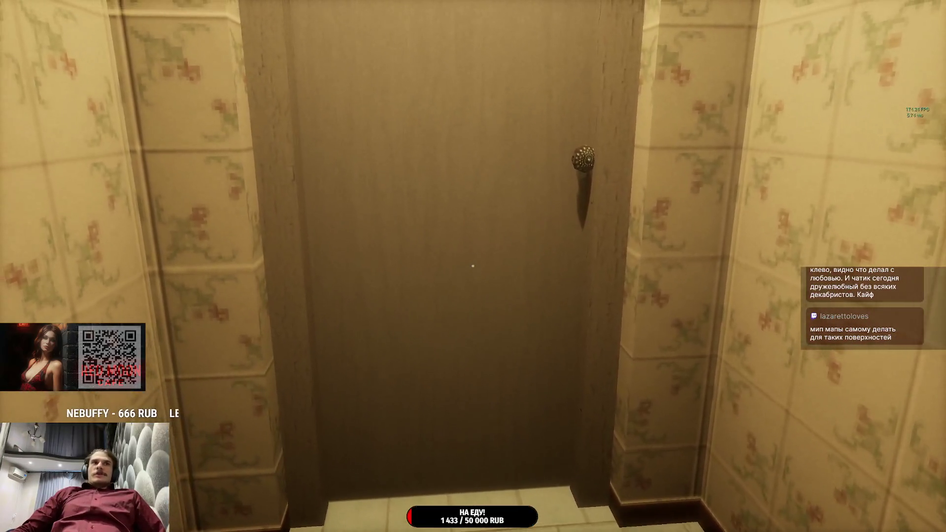
click(472, 266)
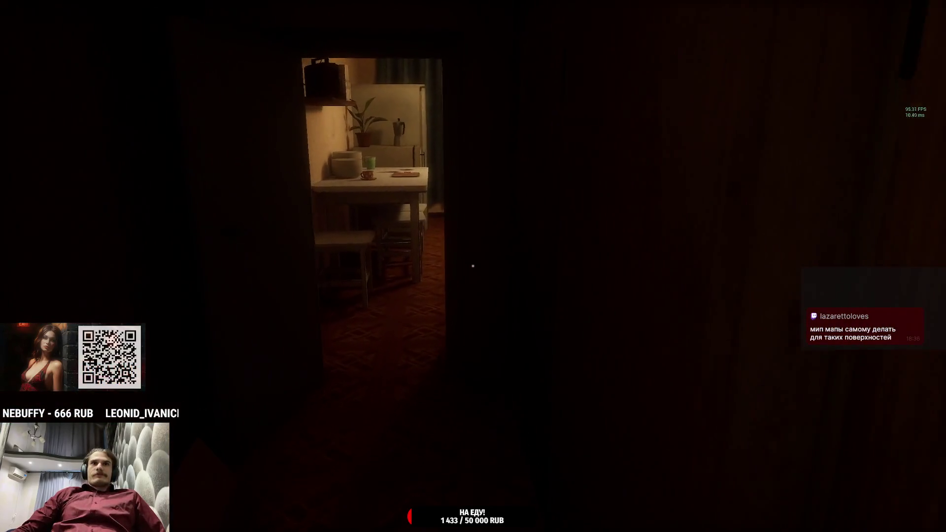
Step: Walk through the kitchen to the doorway where the woman stands
key(w)
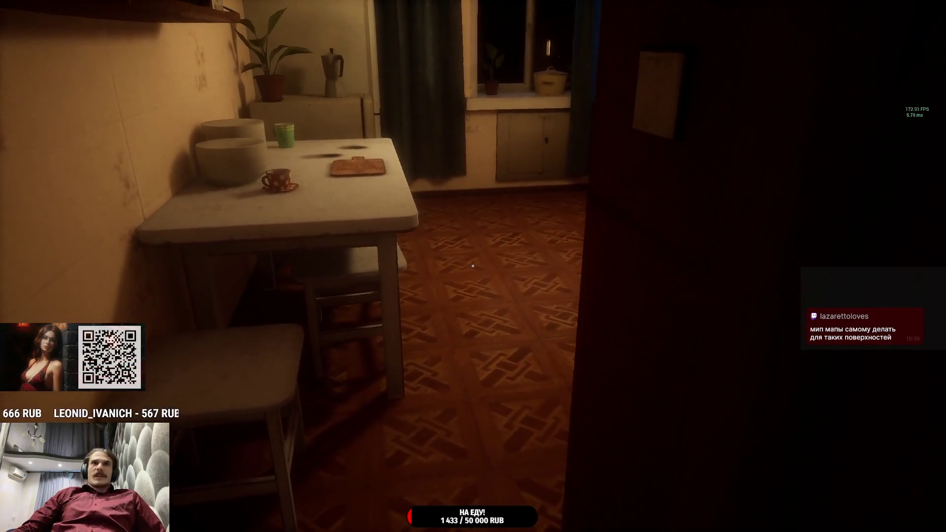
key(w)
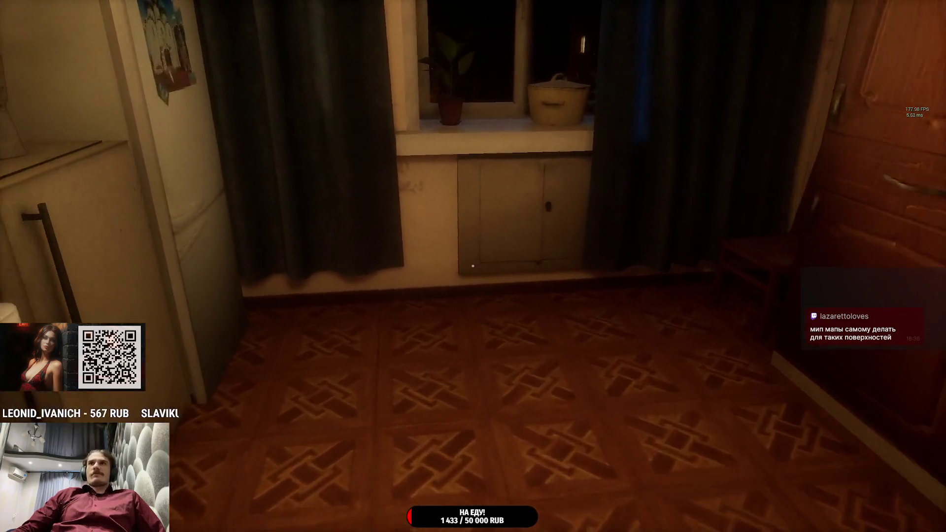
key(w)
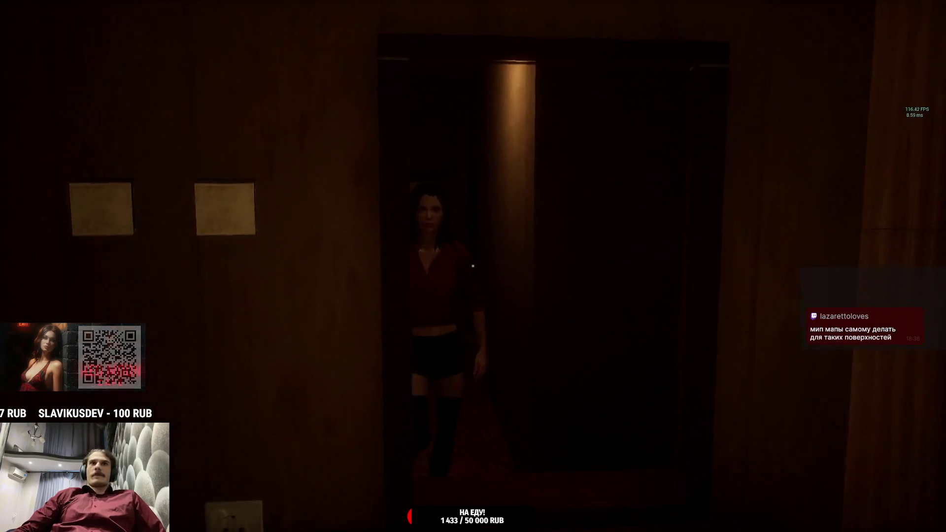
key(w)
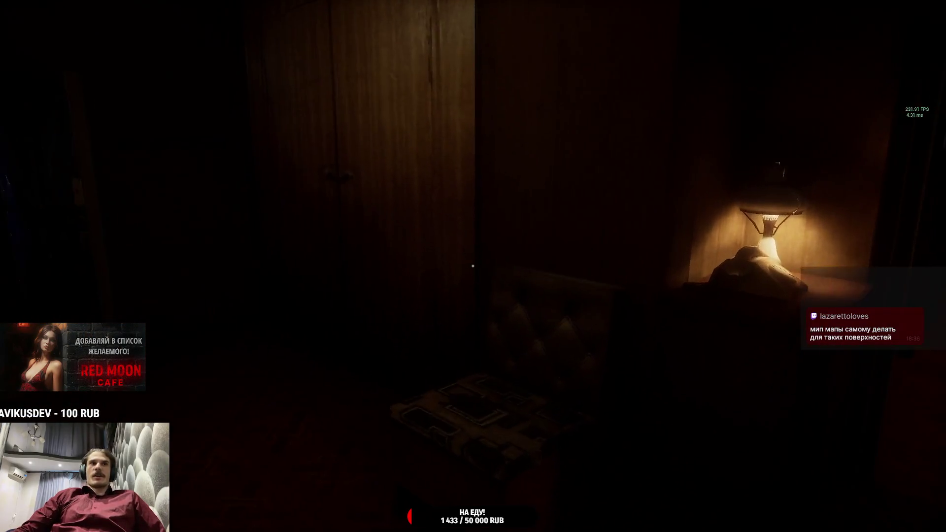
Step: Return to the sofa, pet the cat again, and pause the game
key(w)
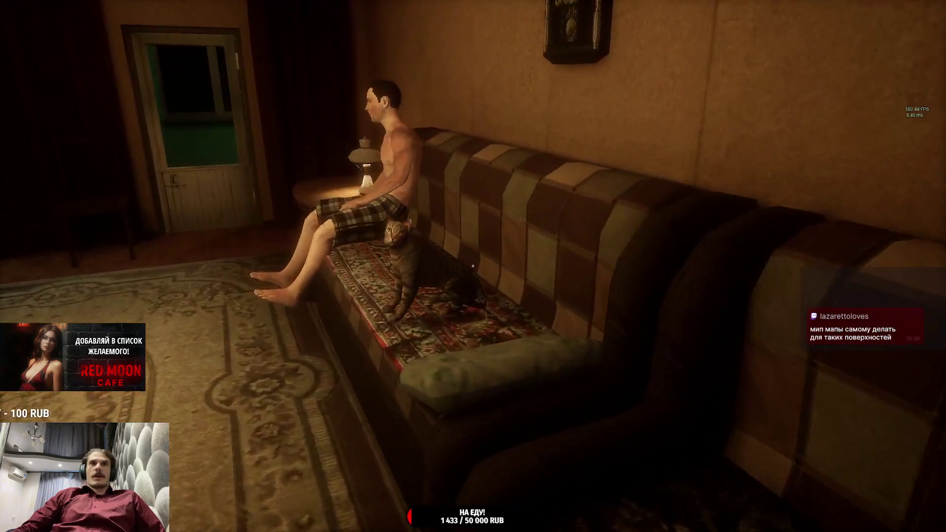
key(w)
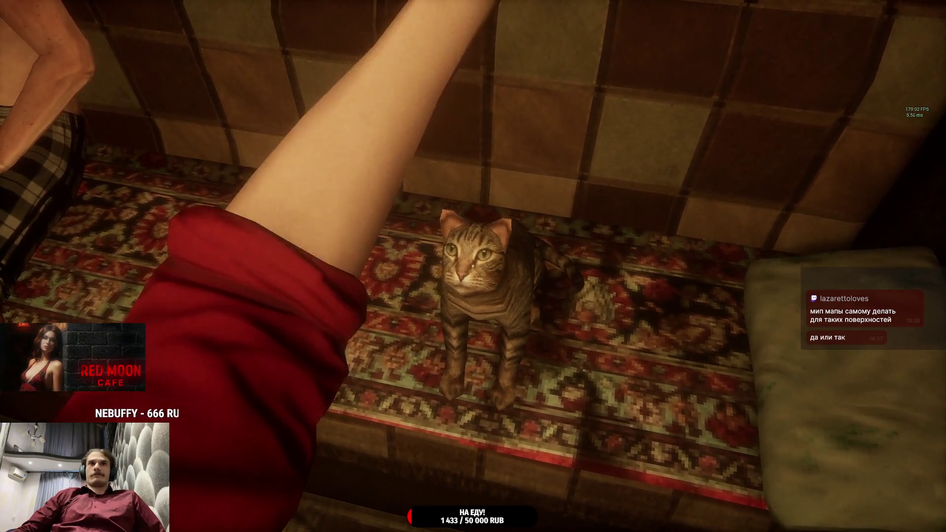
key(s)
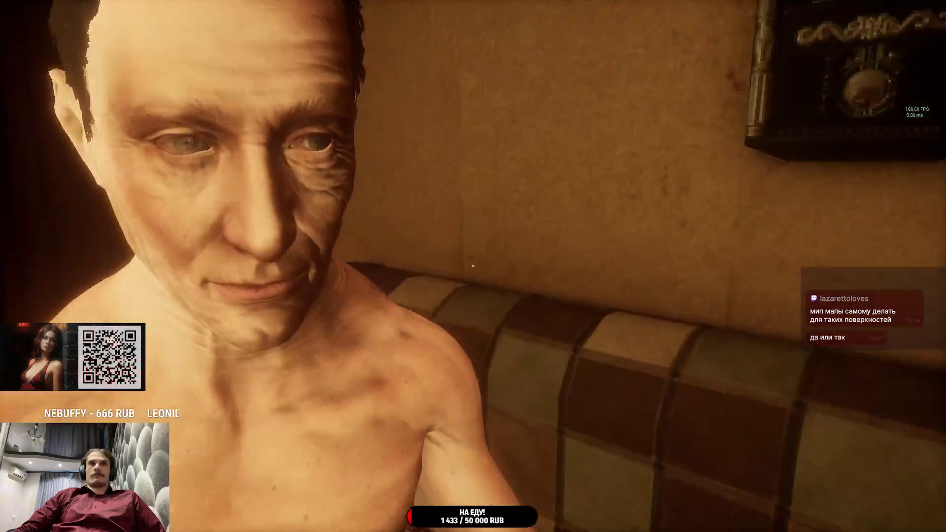
key(s)
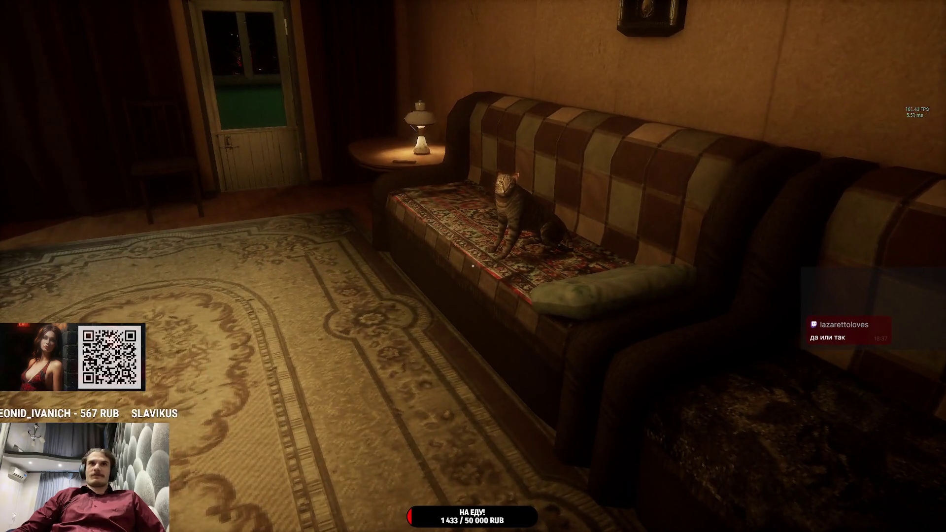
key(w)
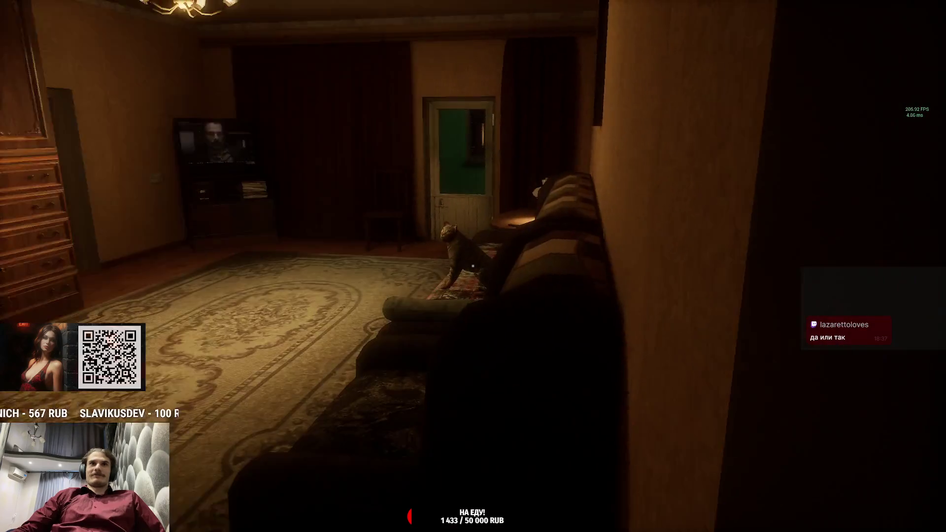
key(w)
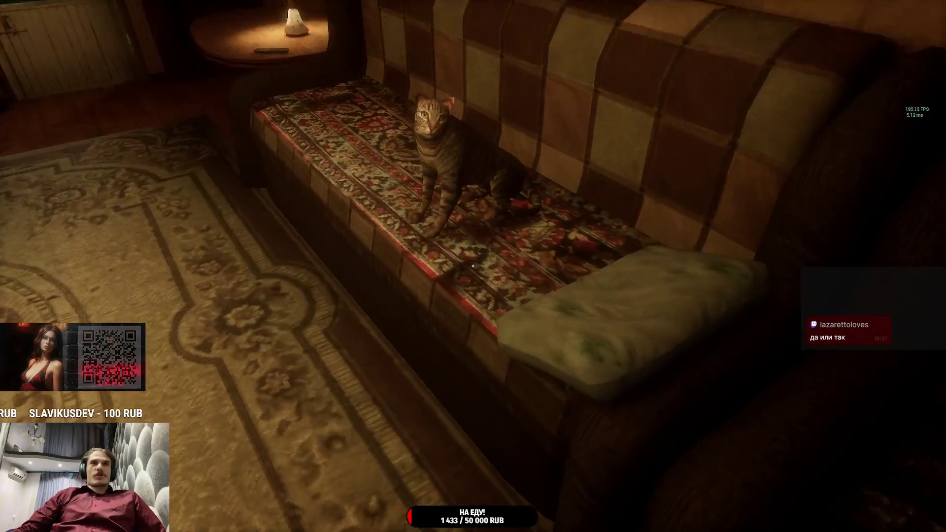
key(e)
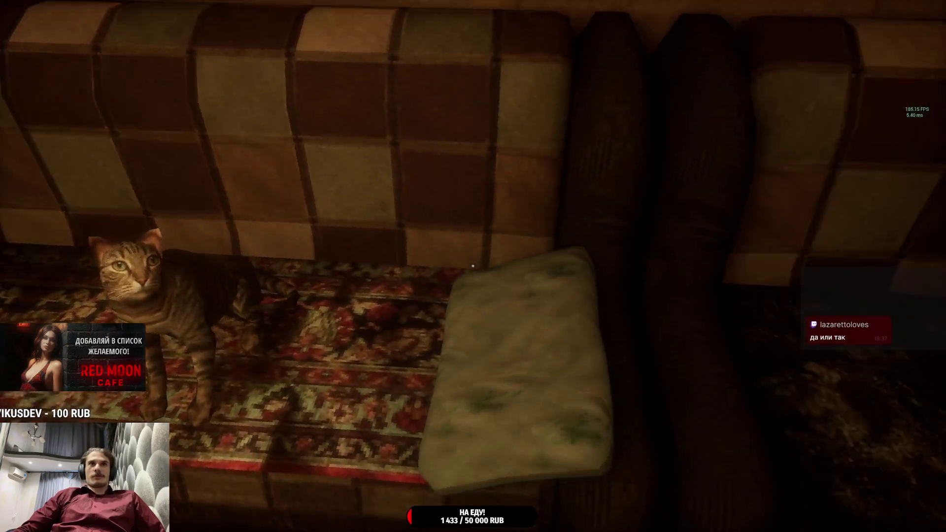
key(Escape)
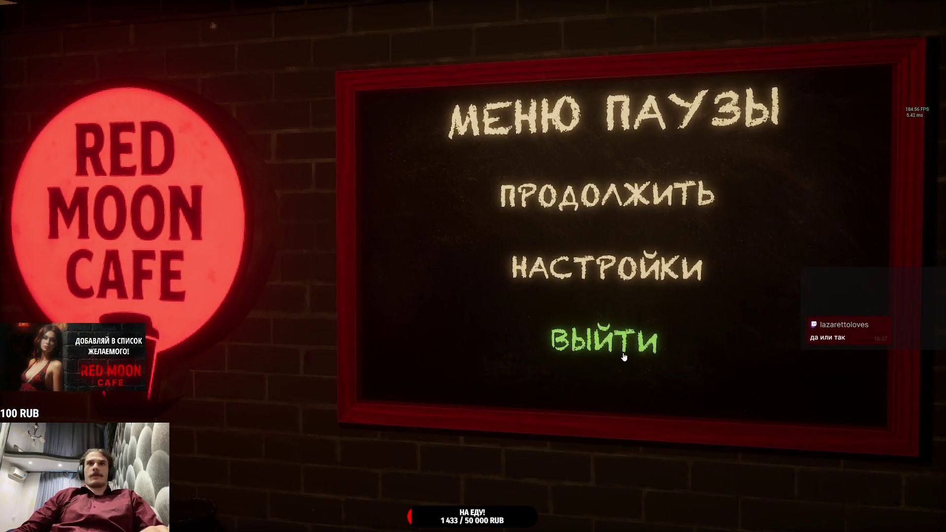
Step: Exit the game, switch back to the Unreal Editor, and frame the sofa NPC with F
click(623, 354)
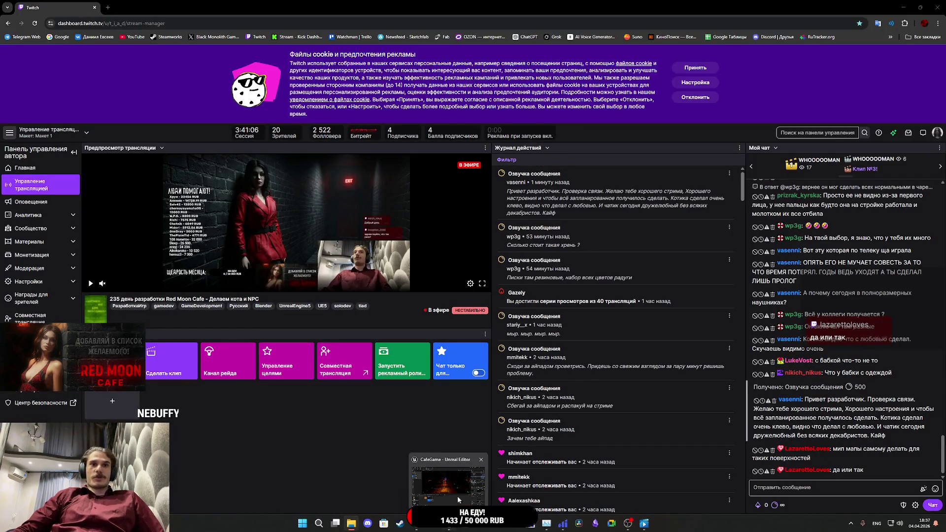
click(466, 523)
key(f)
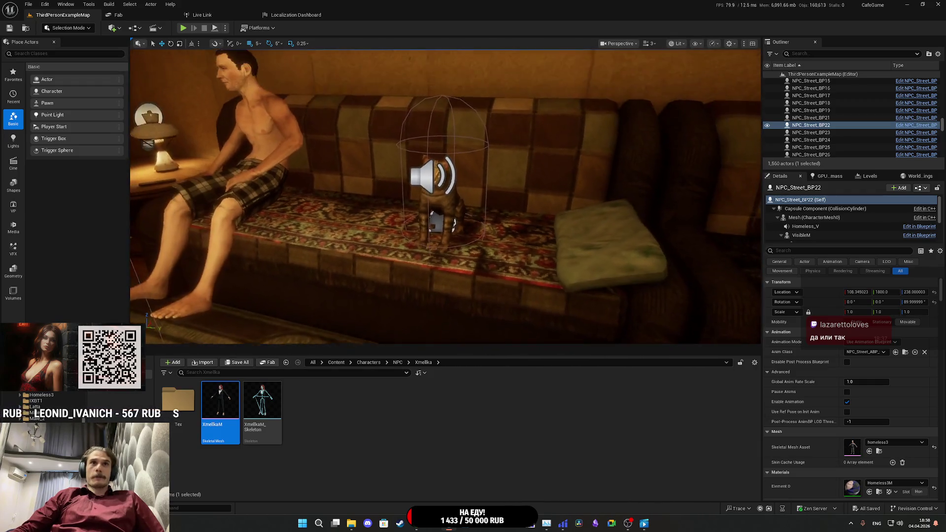
Step: Select the cat on the sofa and open Cat_BP's EventGraph in the blueprint editor
click(441, 209)
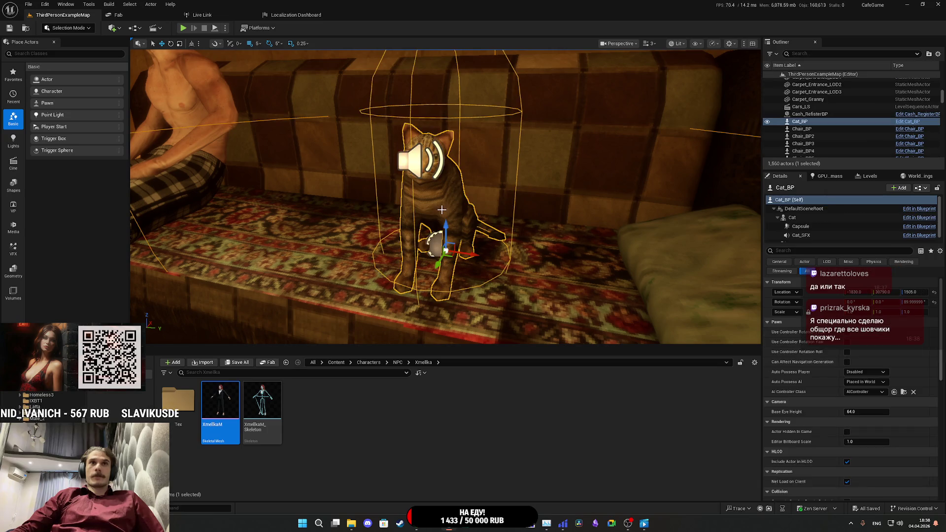
click(925, 188)
click(882, 209)
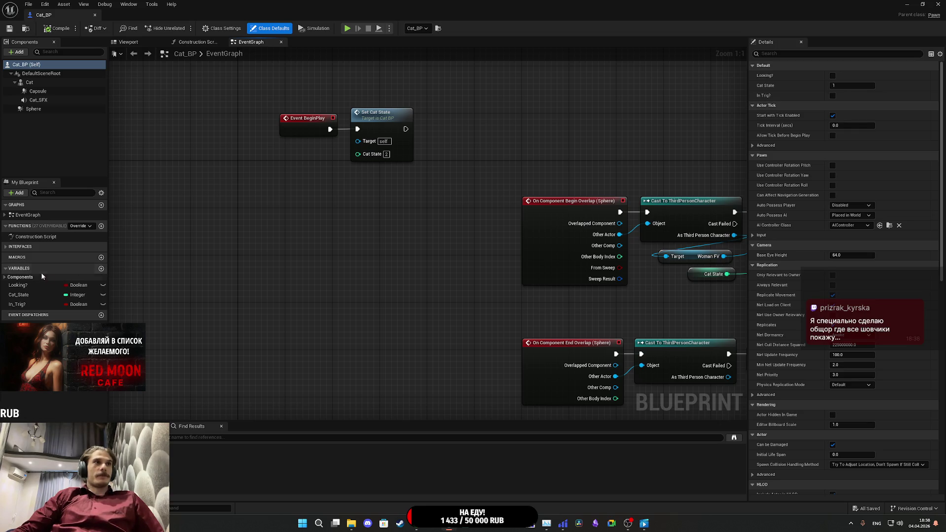
Step: Implement the Punch interface event, connect it to Set Cat State, and save Cat_BP
click(7, 247)
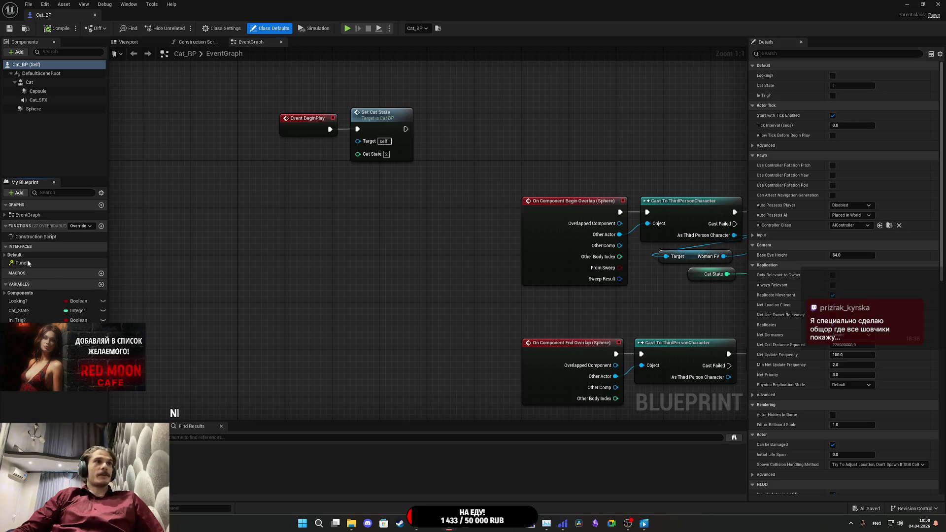
right_click(27, 264)
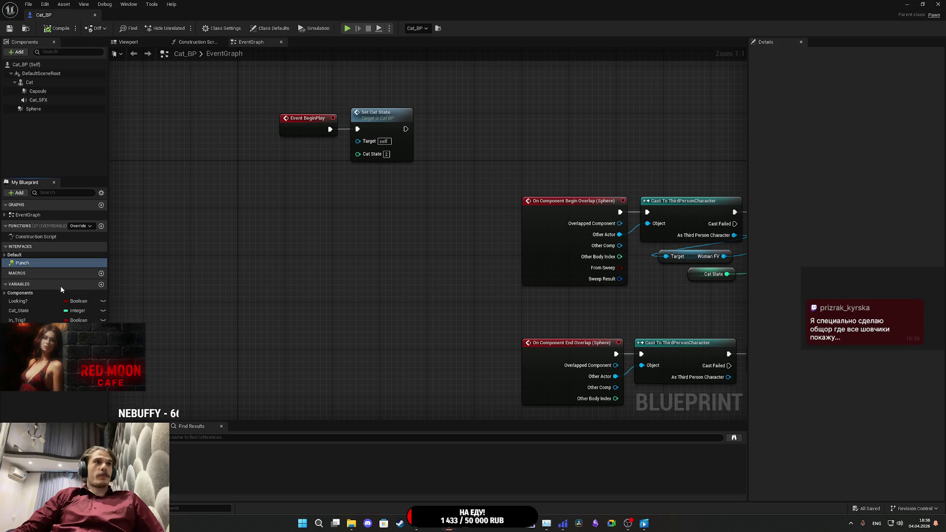
click(61, 276)
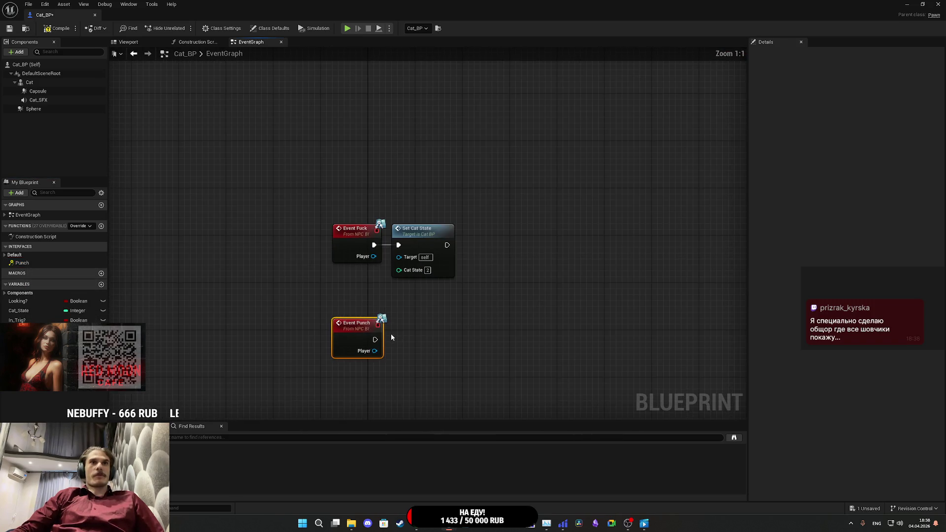
drag(375, 339, 398, 245)
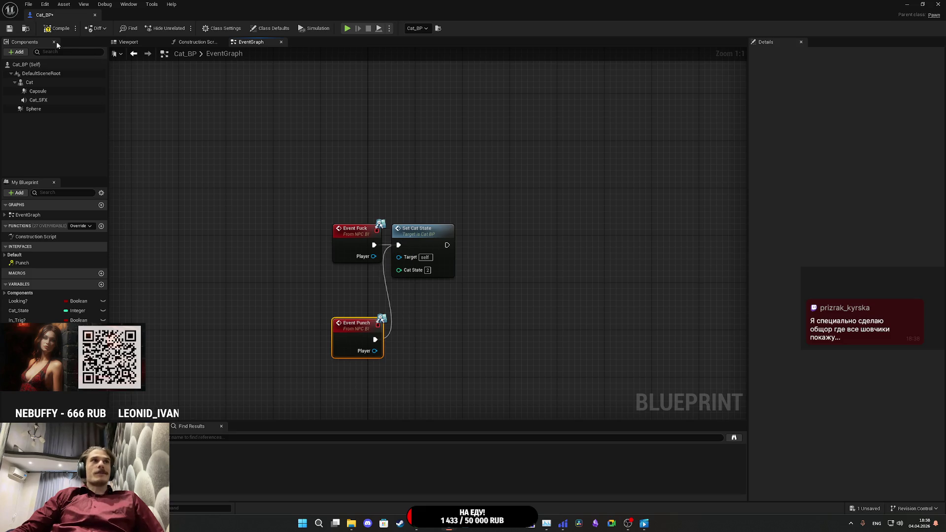
click(9, 28)
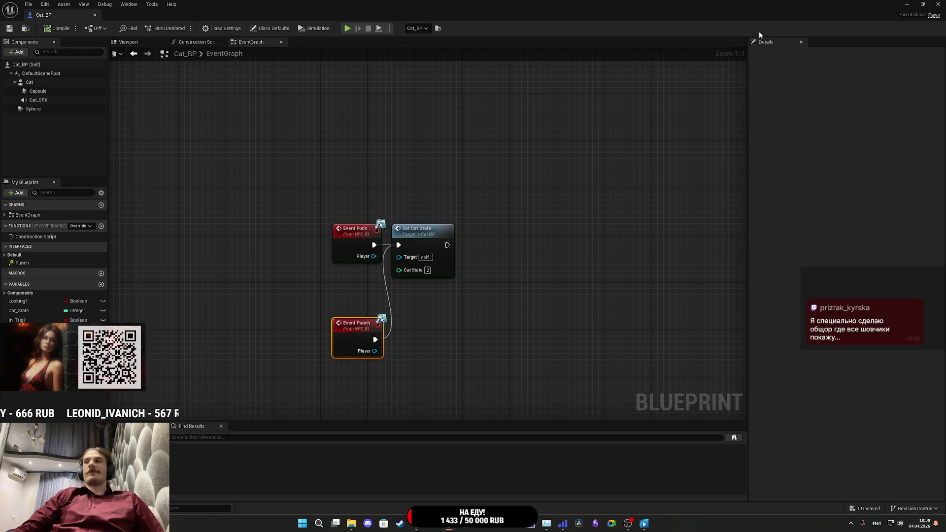
Step: Change the BeginPlay Cat State value from 2 to 0
click(907, 4)
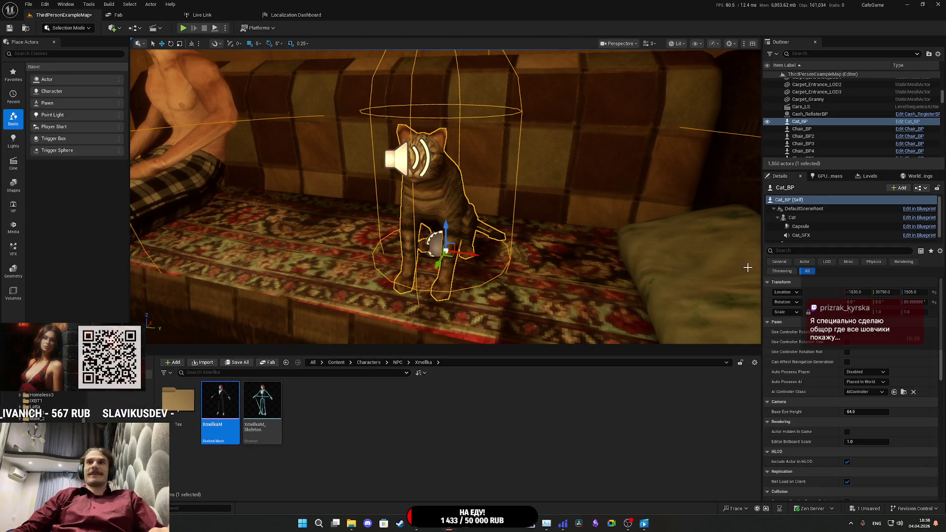
click(908, 209)
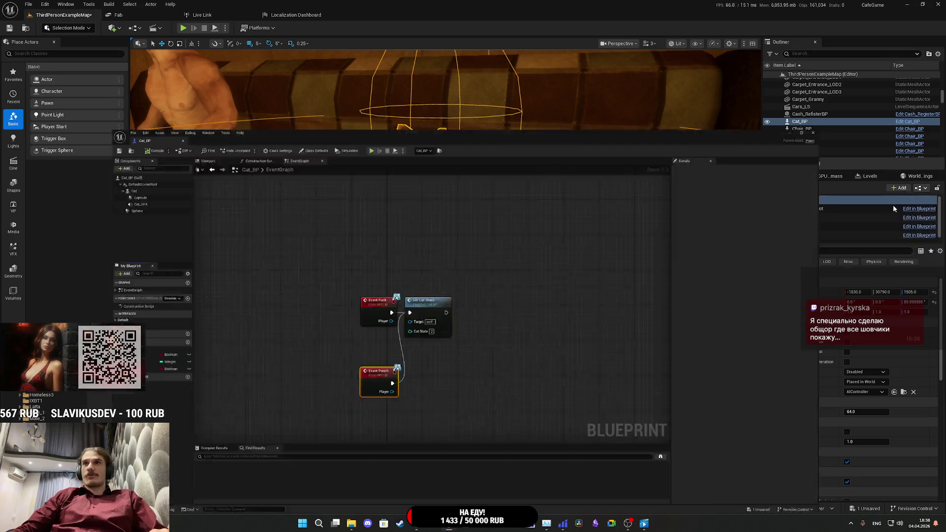
scroll(354, 190, down, 8)
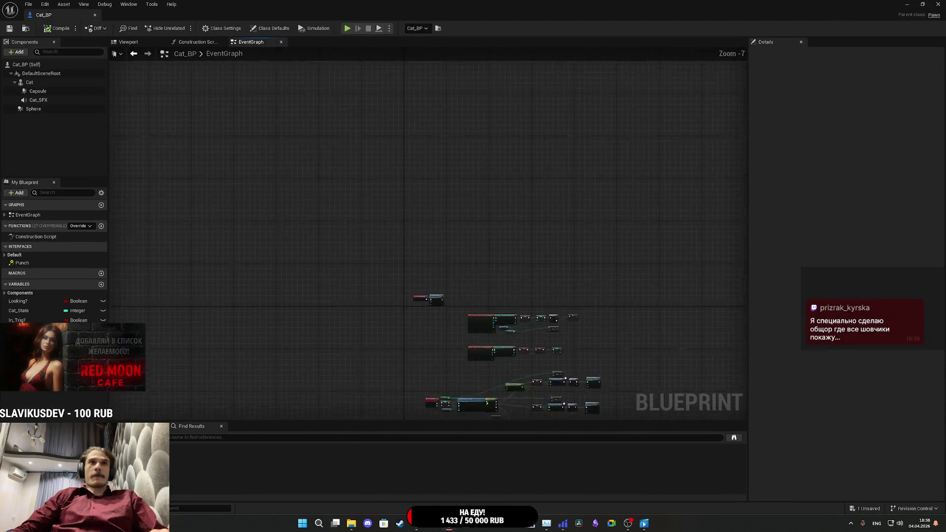
scroll(419, 321, up, 7)
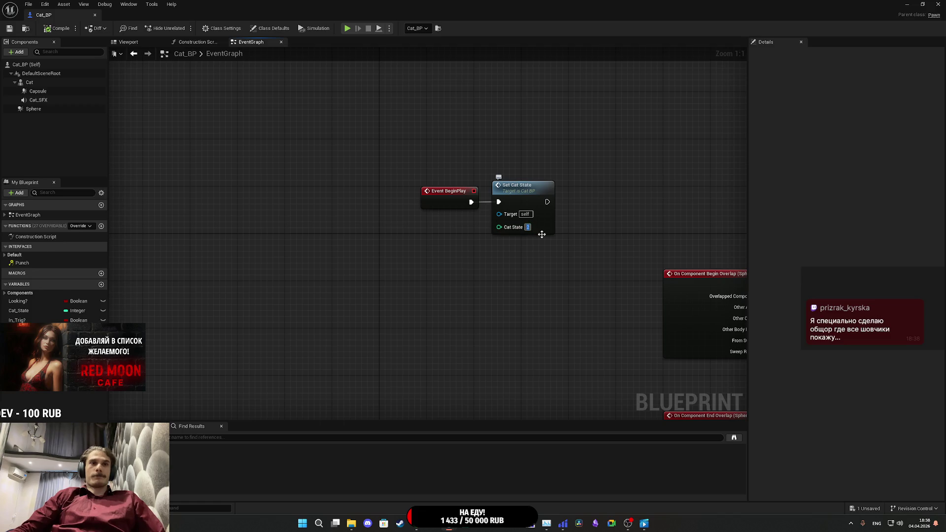
text(0)
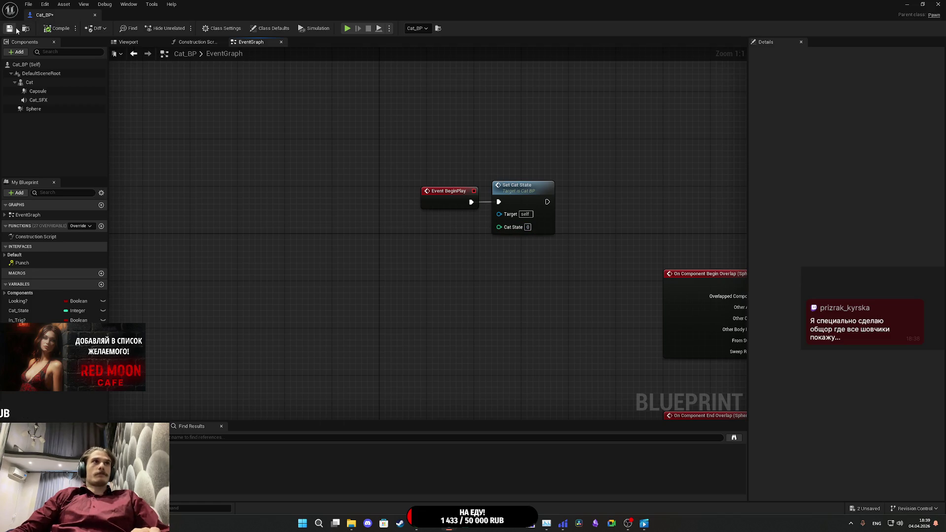
click(907, 4)
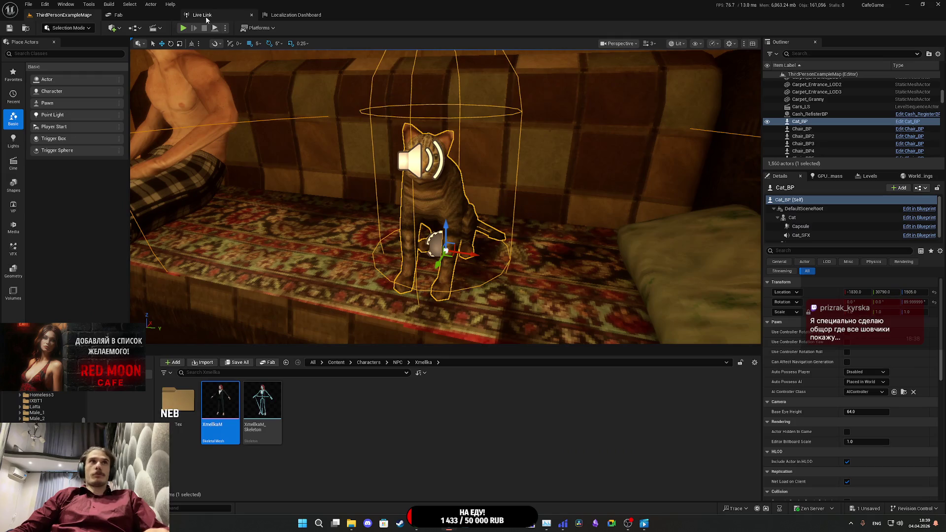
Step: Play the level in the editor, open the living room door, pet the cat twice, then stop
key(alt+p)
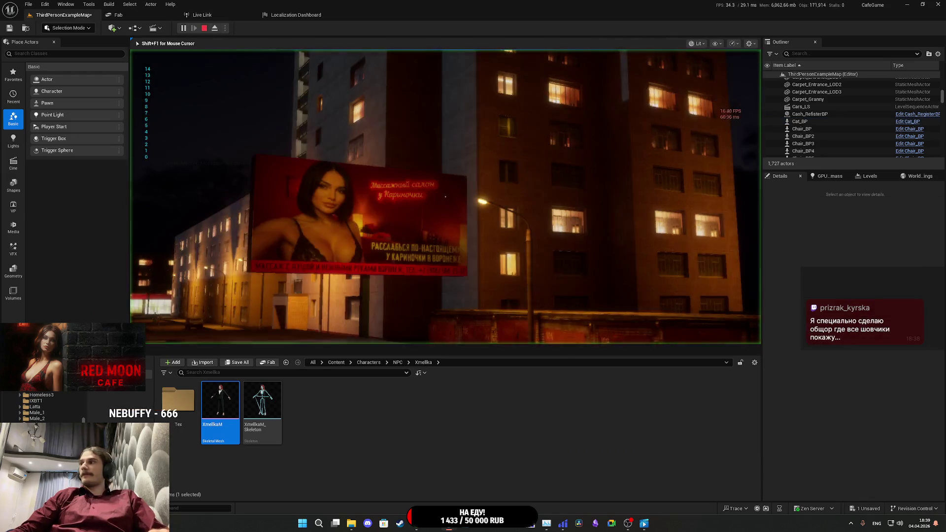
key(F11)
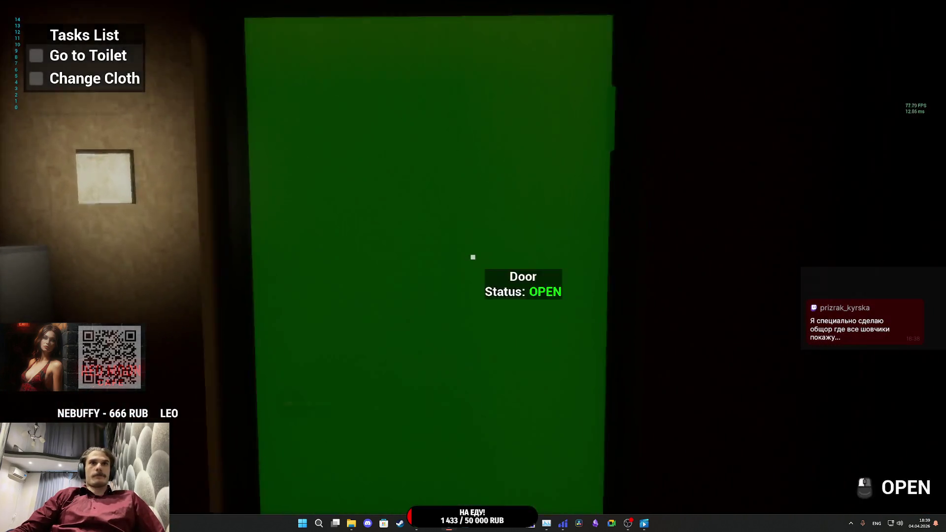
click(473, 257)
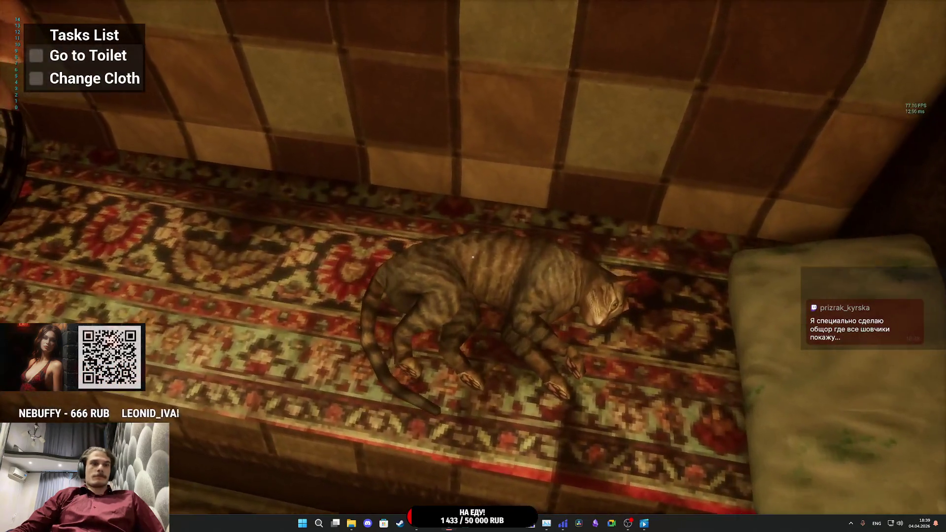
click(473, 257)
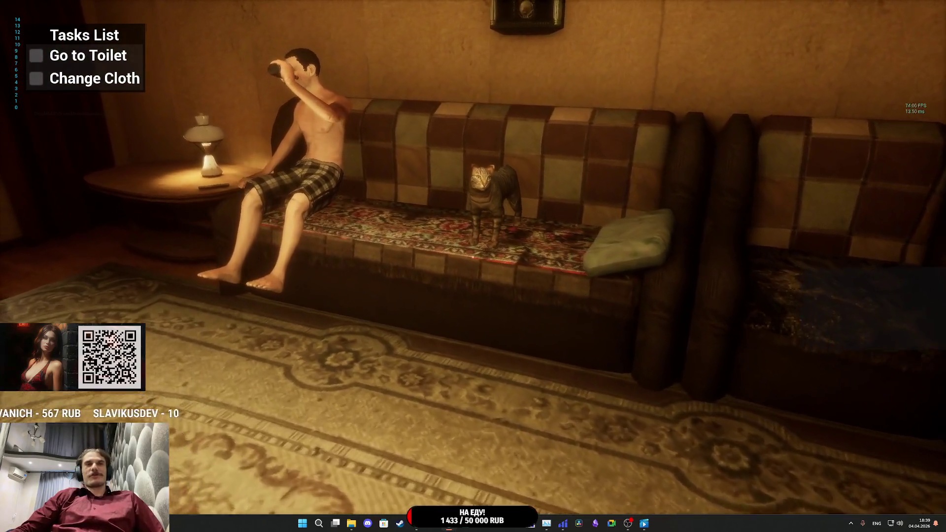
click(472, 256)
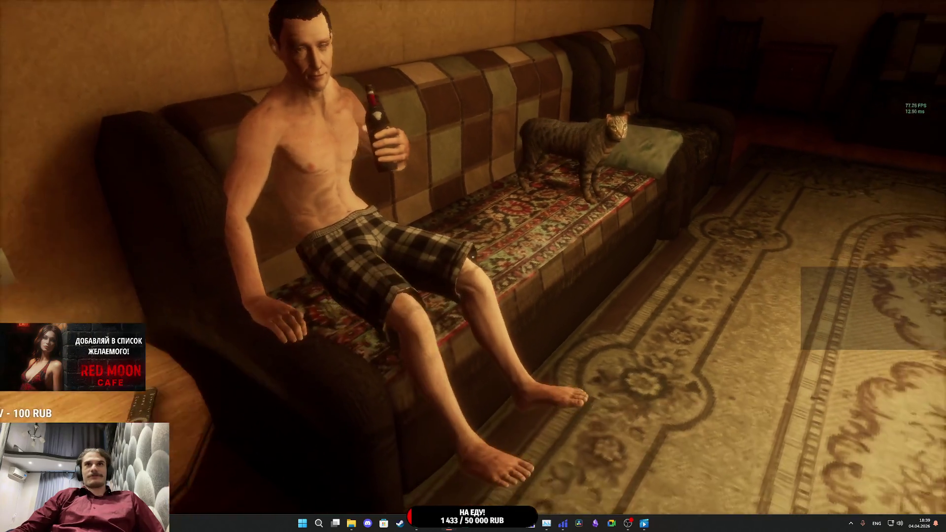
key(Escape)
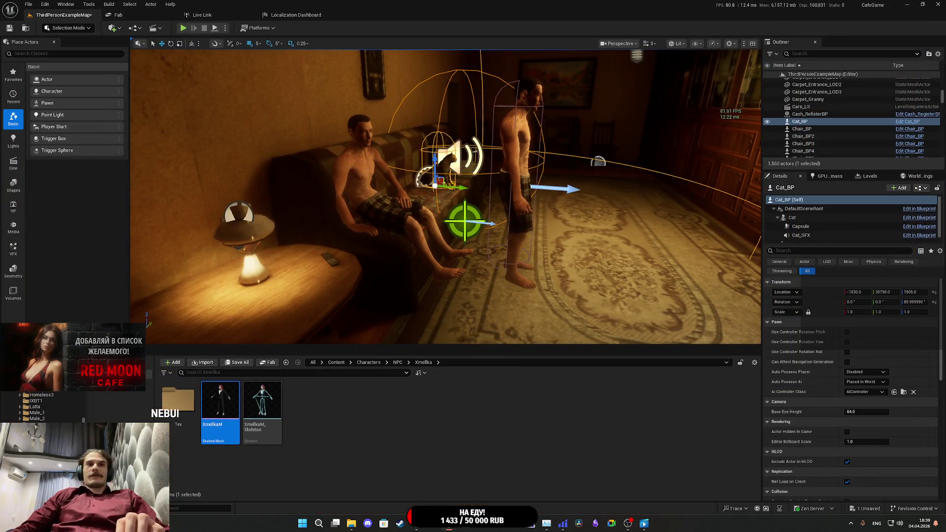
Step: Save all unsaved content, including the ThirdPersonExampleMap level
click(481, 492)
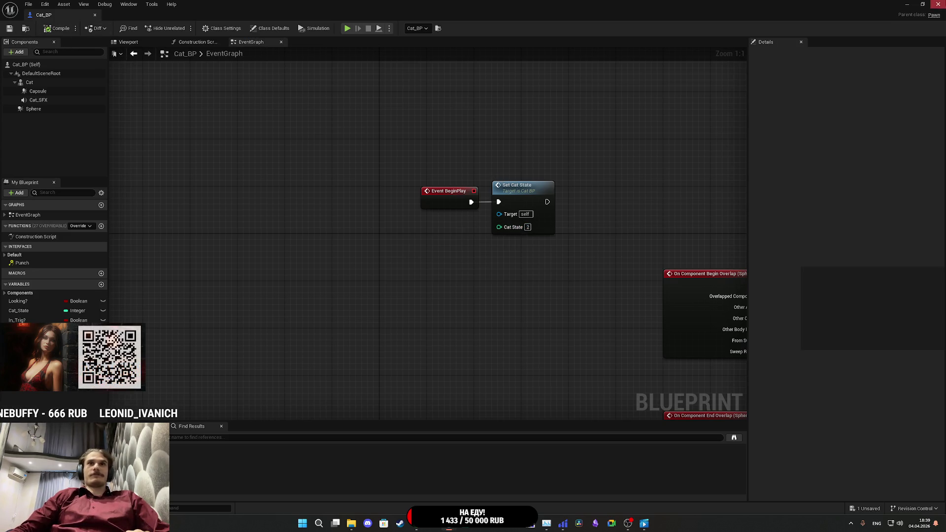
key(alt+Tab)
click(238, 363)
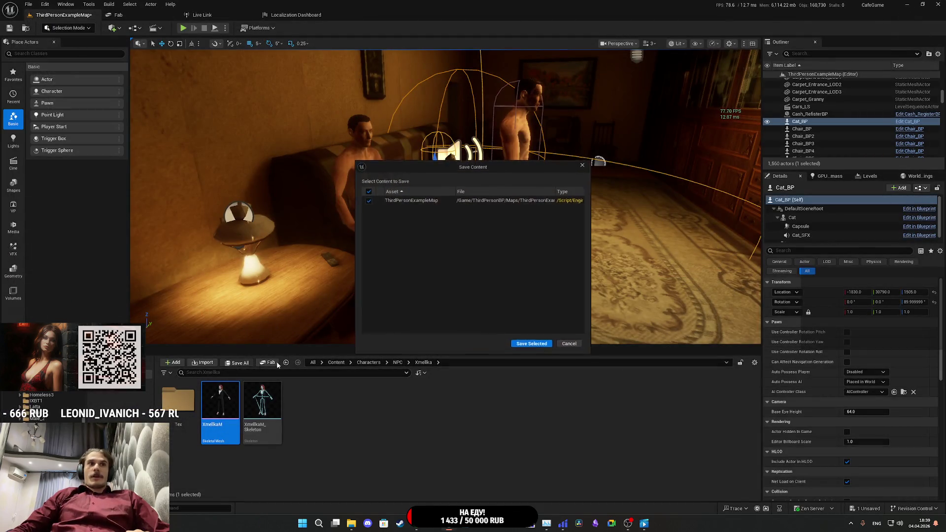
click(546, 344)
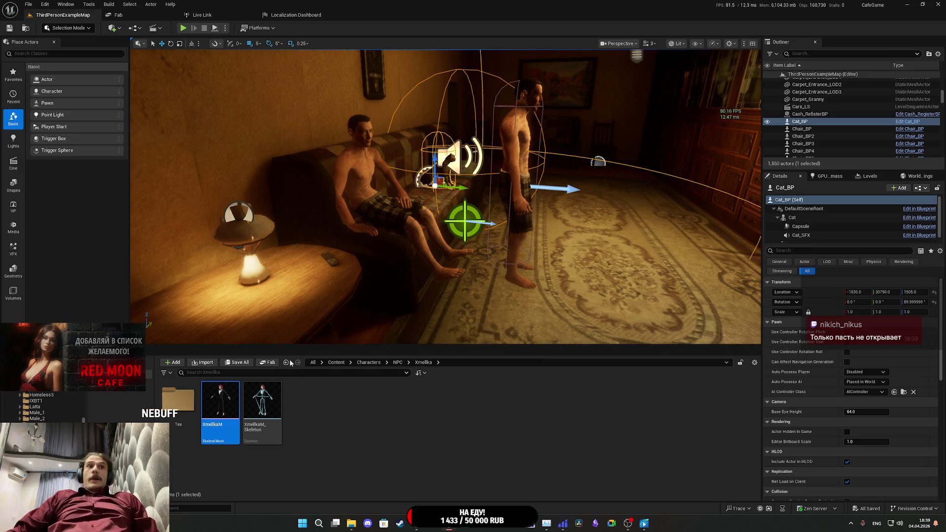
scroll(445, 197, down, 3)
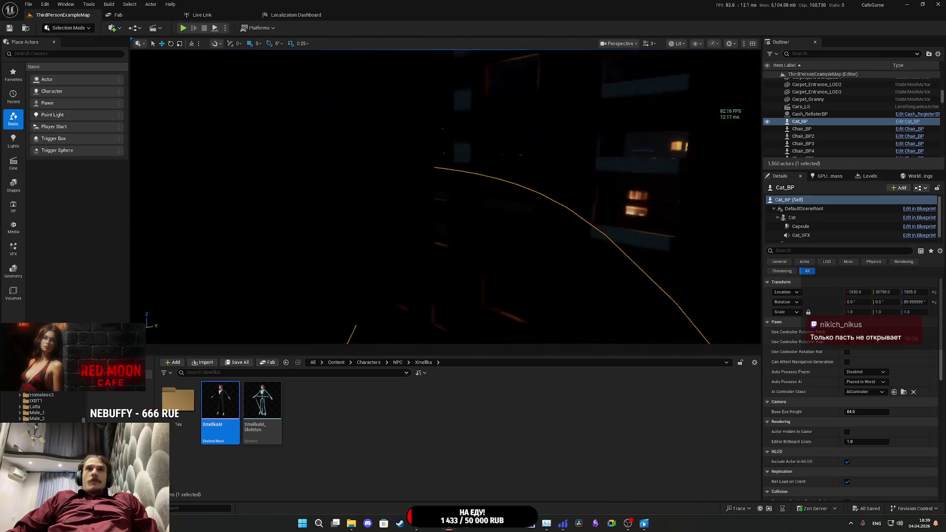
scroll(445, 197, up, 10)
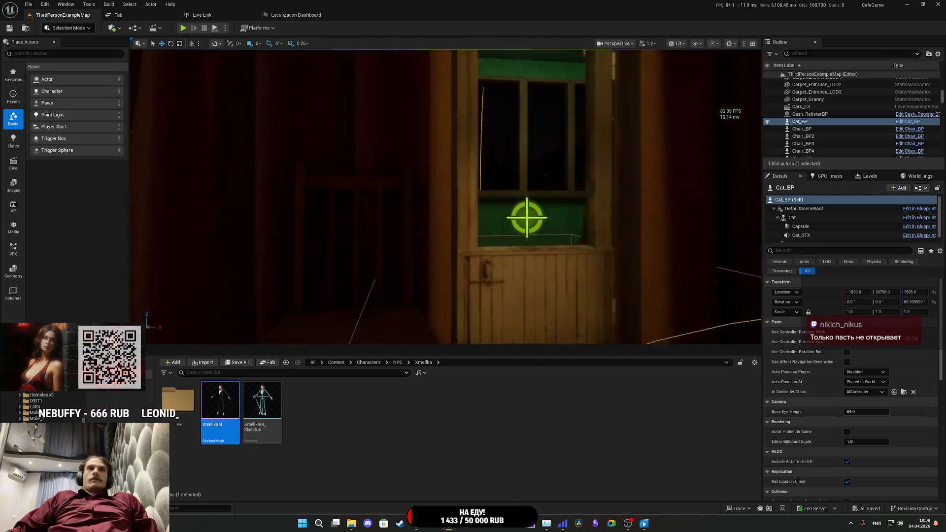
scroll(445, 197, down, 10)
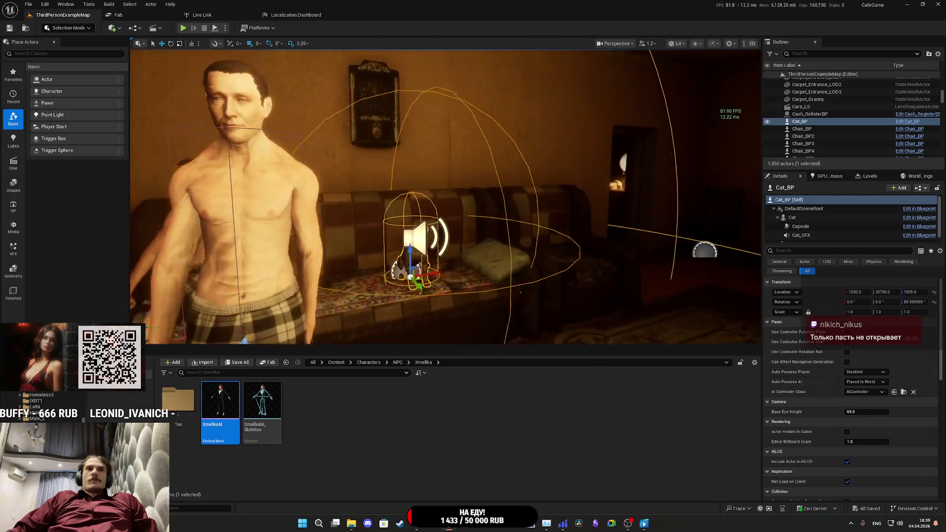
scroll(326, 321, down, 3)
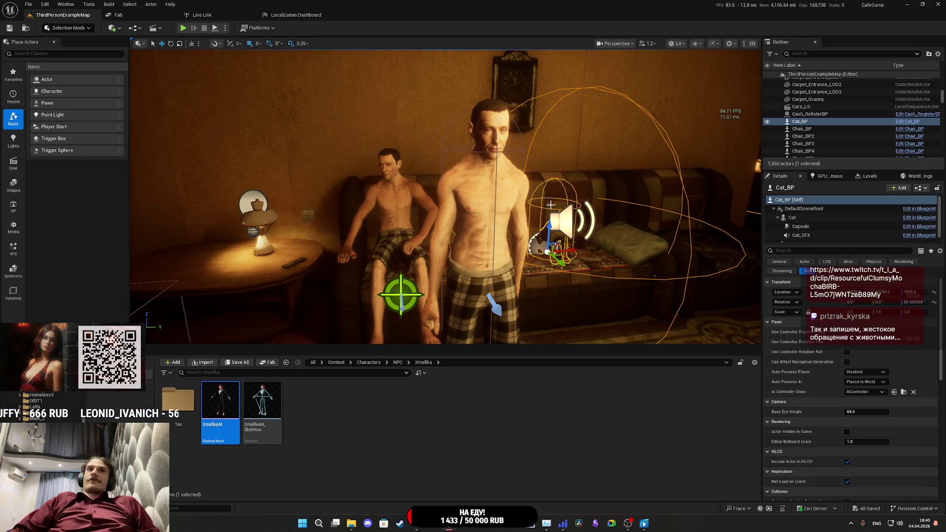
mouse_move(550, 204)
mouse_down()
mouse_move(592, 207)
mouse_move(502, 205)
mouse_move(537, 204)
mouse_move(522, 228)
mouse_up()
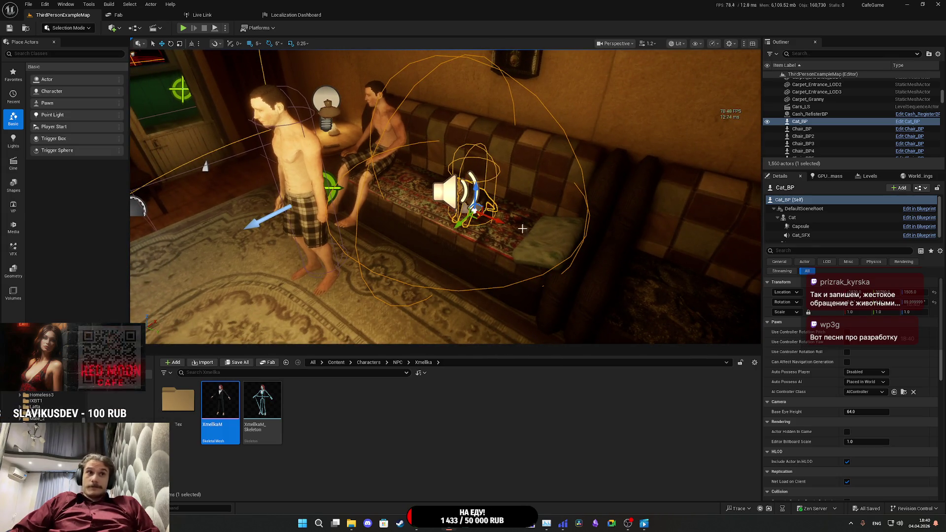